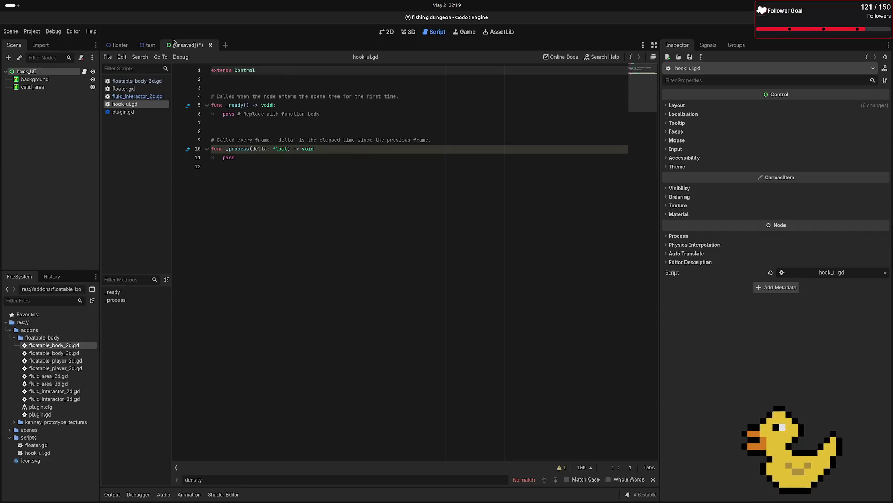
# Step: Check hook_UI's Layout size and position values, then delete the template _ready and _process functions
pyautogui.click(252, 80)
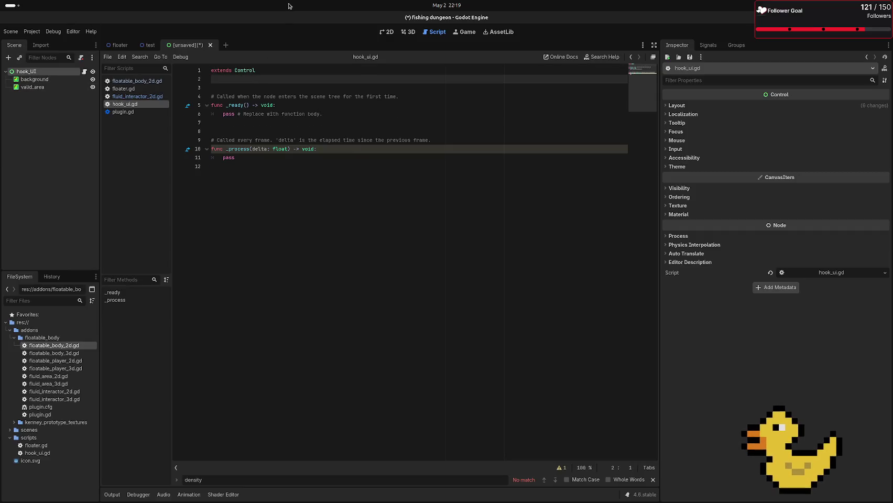
pyautogui.press('Return')
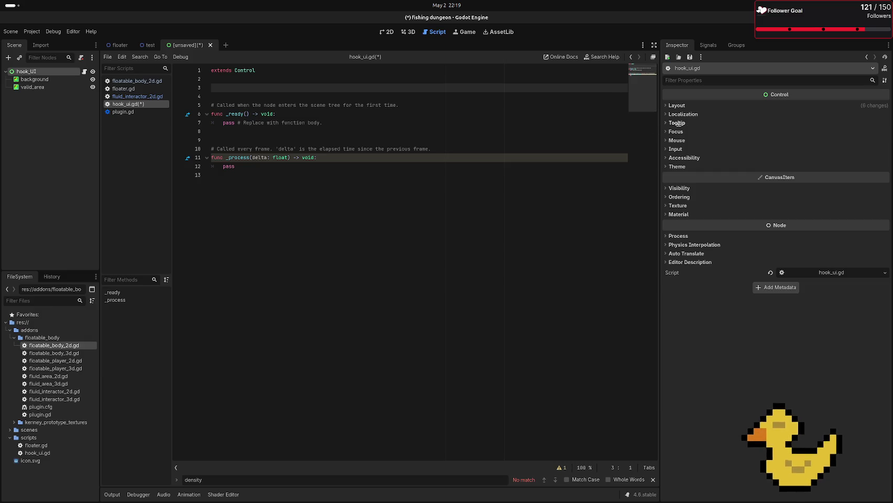
pyautogui.click(702, 108)
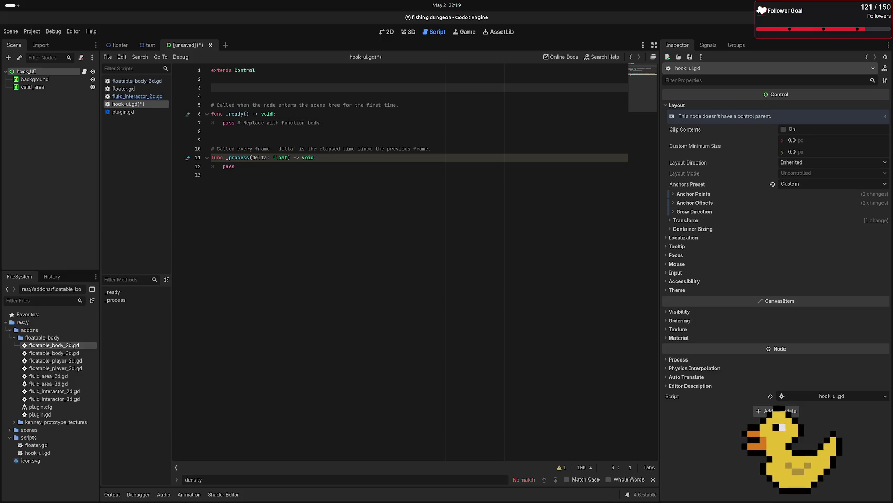
pyautogui.click(704, 213)
pyautogui.click(704, 213)
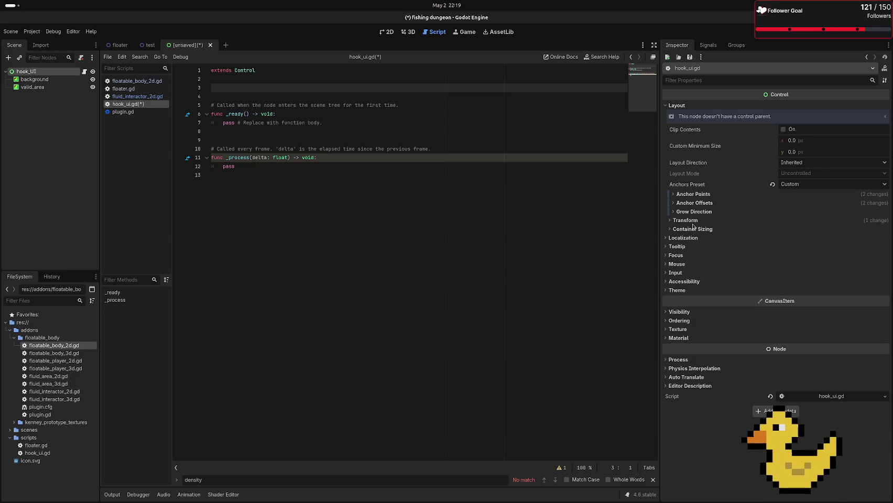
pyautogui.click(692, 225)
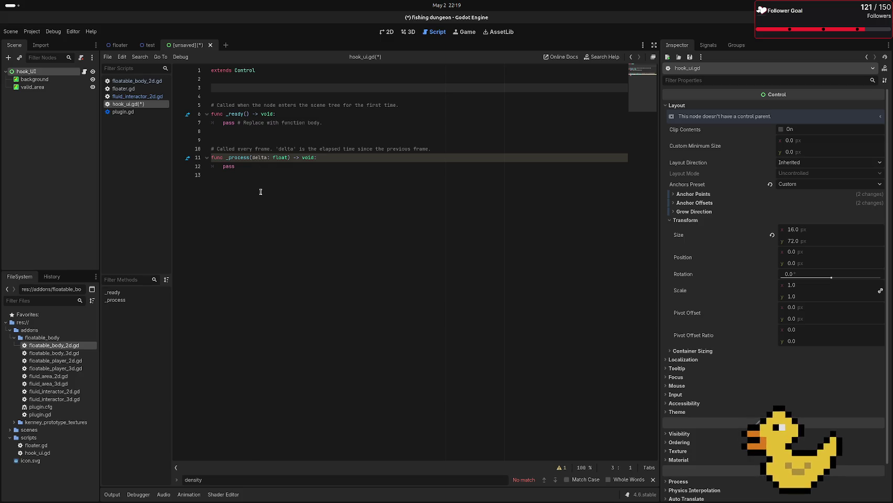
pyautogui.moveTo(261, 192); pyautogui.dragTo(195, 90)
pyautogui.press('BackSpace')
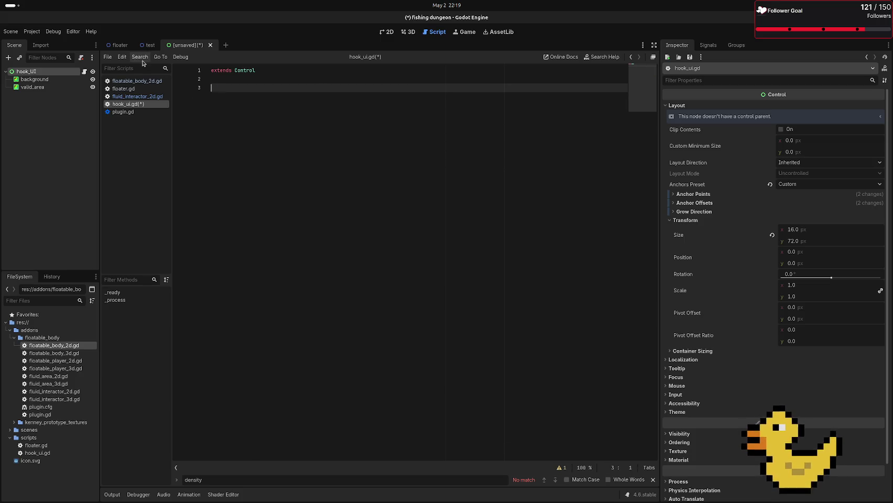
pyautogui.press('Return')
pyautogui.press('BackSpace')
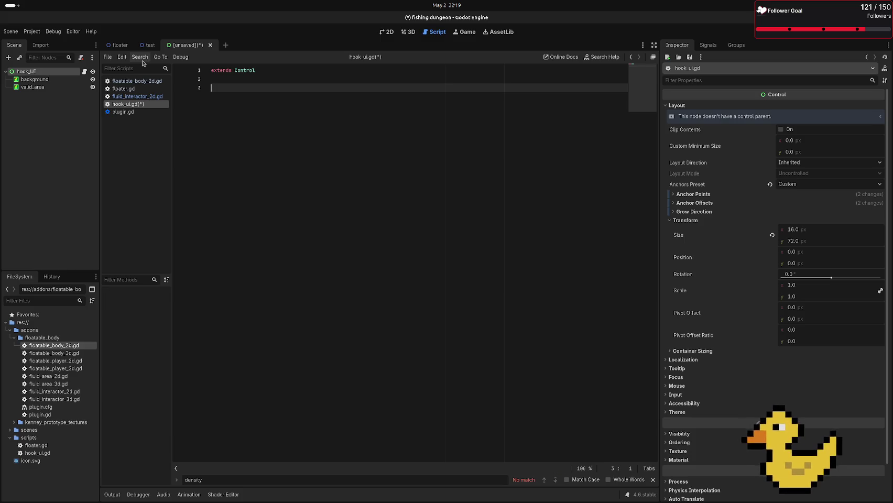
pyautogui.press('Up')
pyautogui.press('Up')
pyautogui.press('Return')
pyautogui.press('Up')
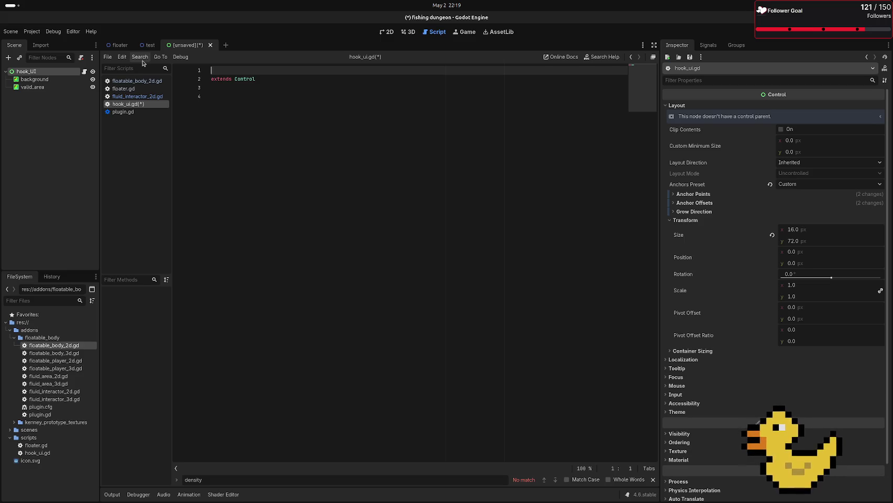
pyautogui.write('@tool')
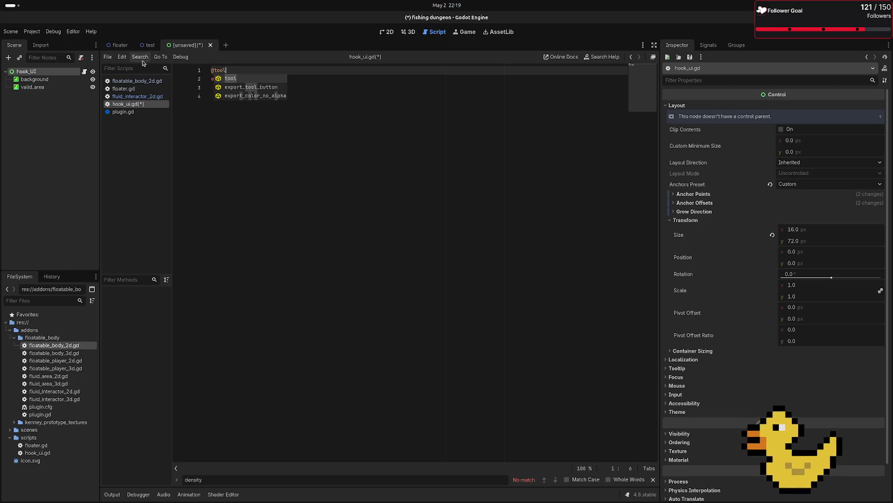
pyautogui.click(327, 125)
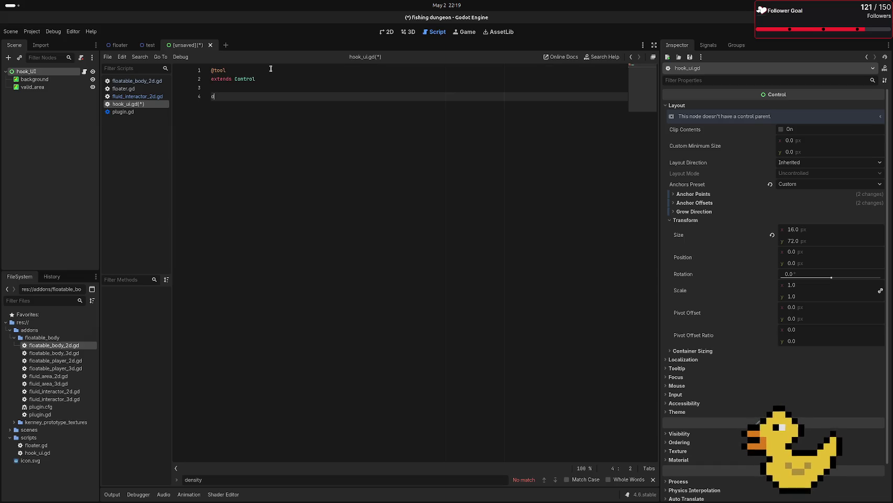
# Step: Write func randomize_height(): with an indented body line var height = rand()
pyautogui.write('unc _')
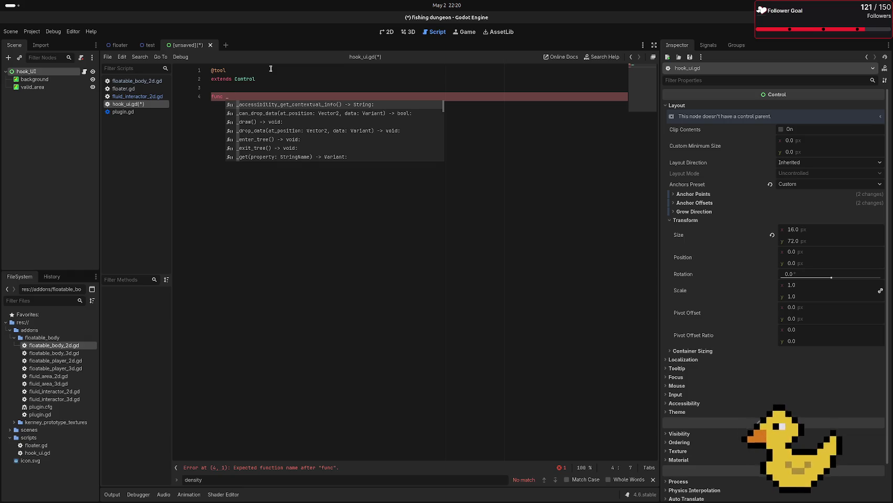
pyautogui.press('BackSpace')
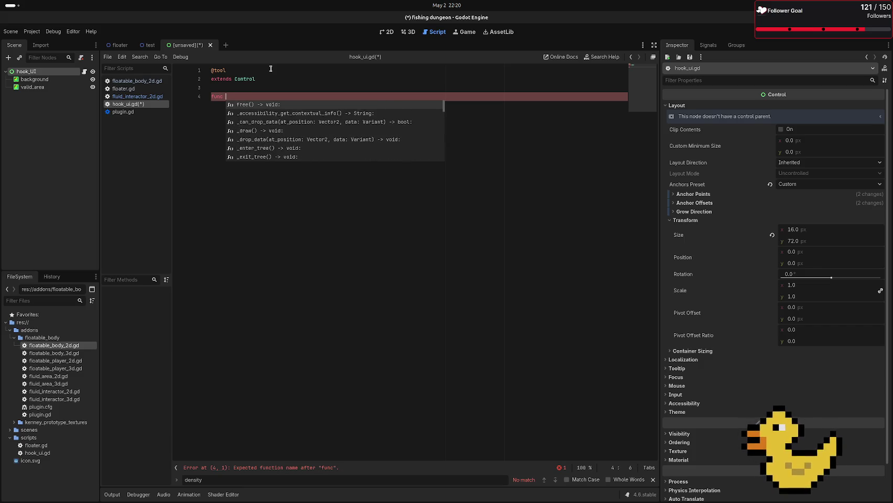
pyautogui.write('rand')
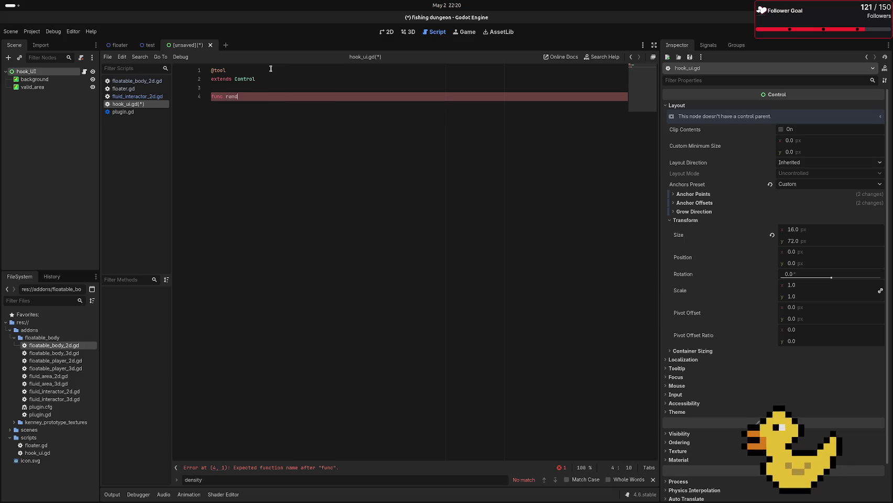
pyautogui.write('omize')
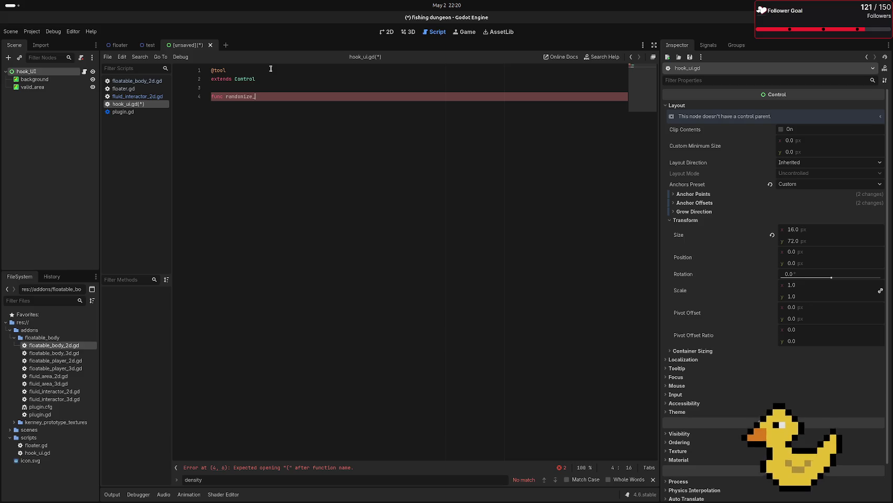
pyautogui.write('_height')
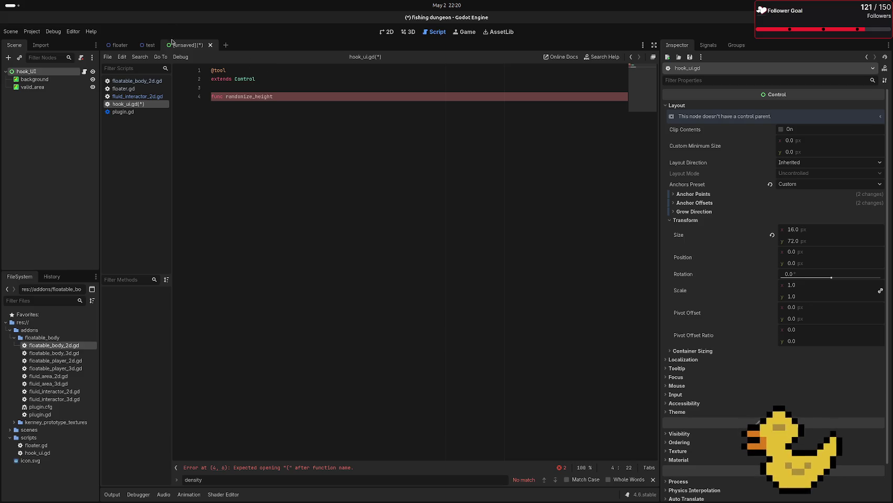
pyautogui.click(218, 70)
pyautogui.click(270, 97)
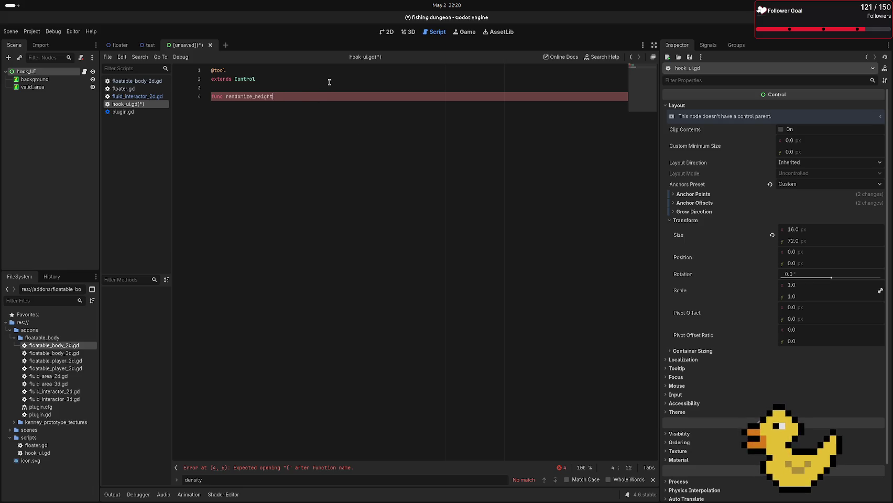
pyautogui.write('():')
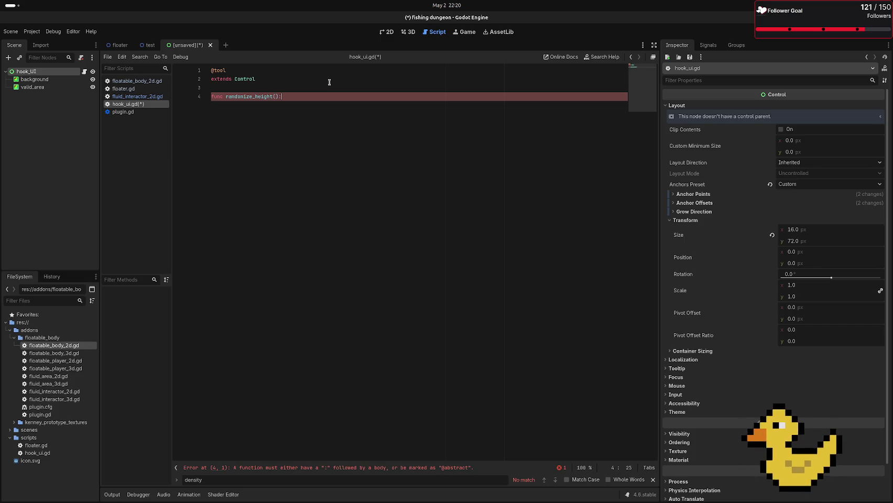
pyautogui.press('Return')
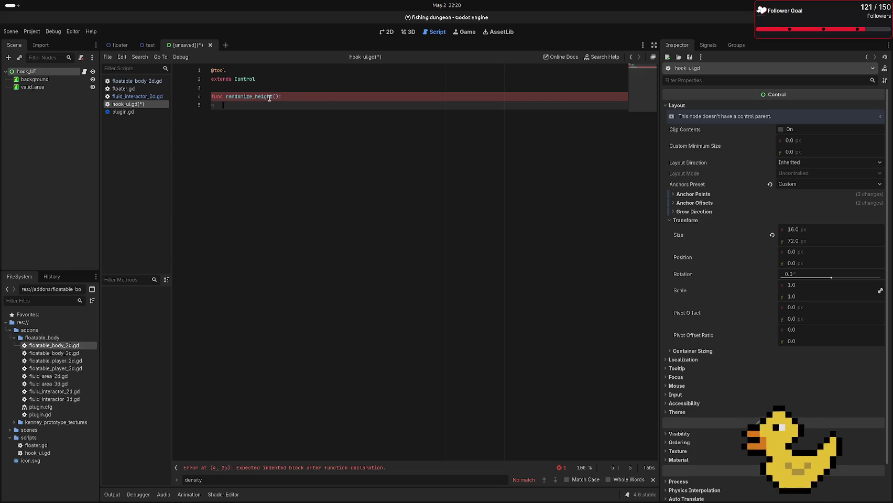
pyautogui.write('var ')
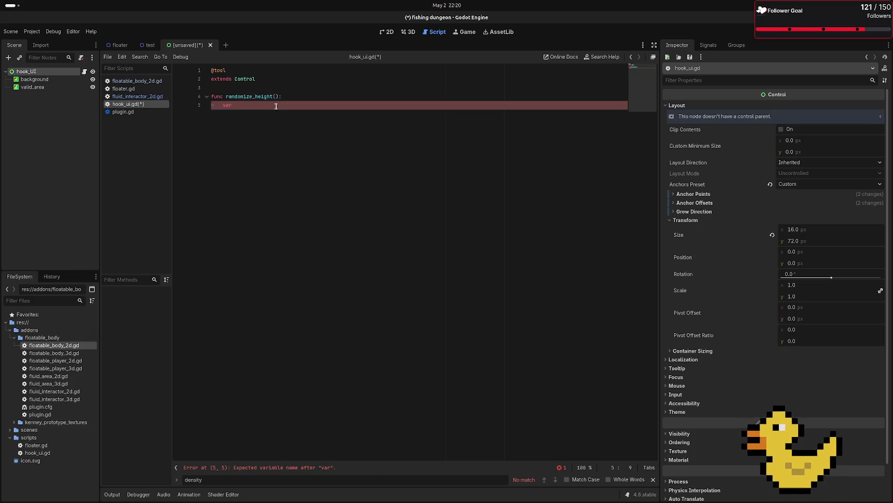
pyautogui.write('heig')
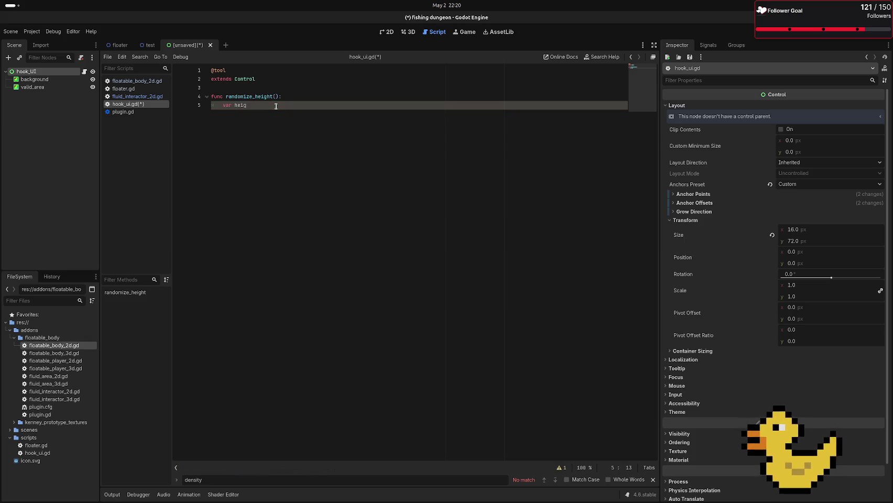
pyautogui.write('ht = rand')
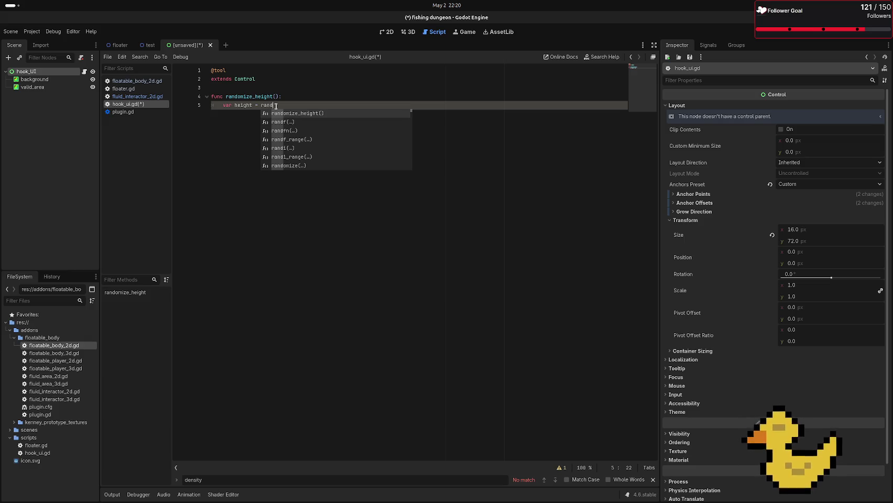
pyautogui.write('(')
pyautogui.click(311, 90)
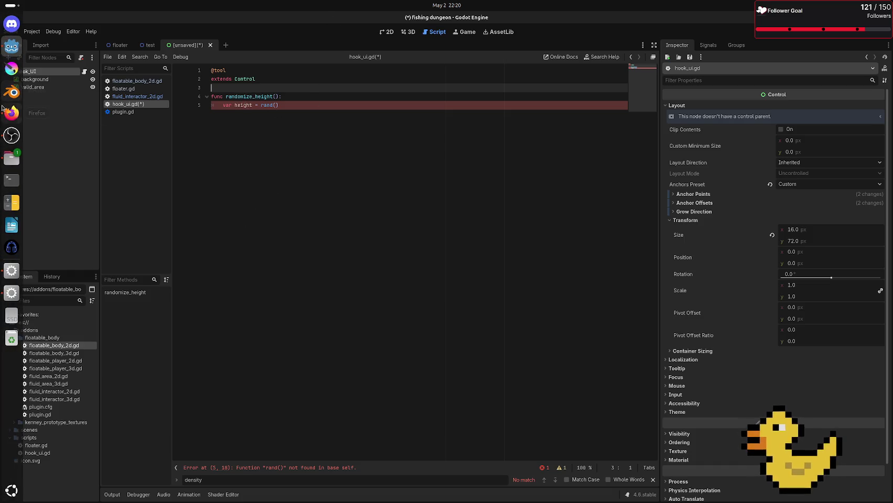
# Step: In a new Firefox tab, search 'white' and open the webwhiteboard.com result
pyautogui.click(2, 108)
pyautogui.hotkey('ctrl', 't')
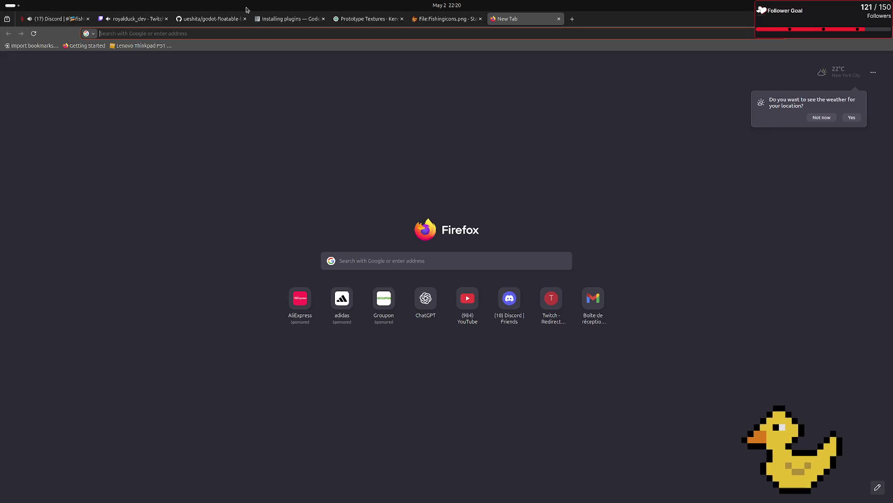
pyautogui.write('white')
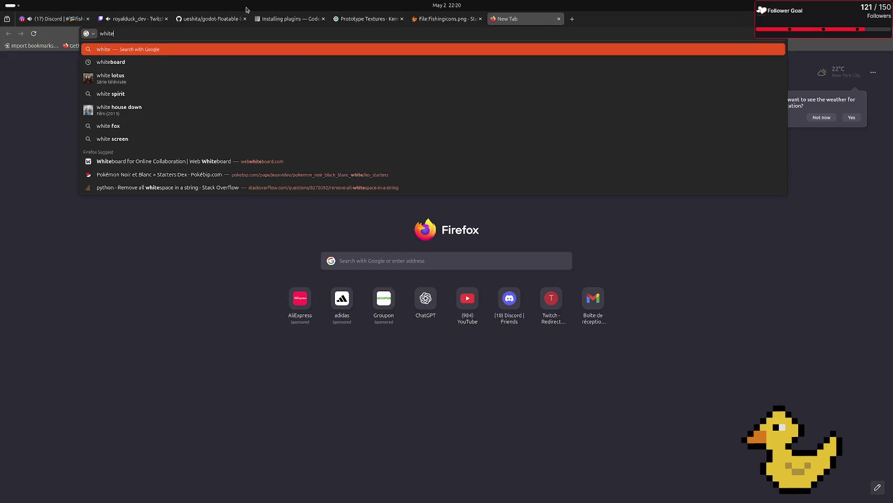
pyautogui.press('Down')
pyautogui.press('Return')
pyautogui.click(111, 137)
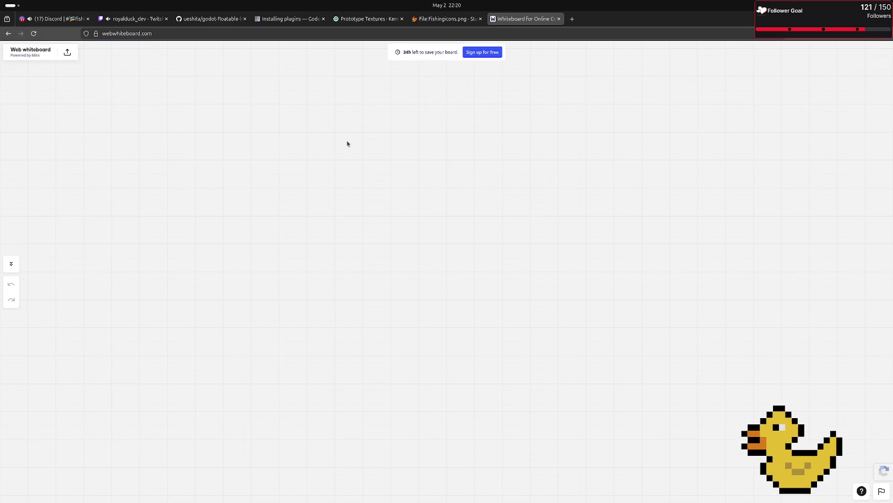
# Step: With the pen tool, draw a long red line with looping scribbles and a hooked end
pyautogui.click(11, 232)
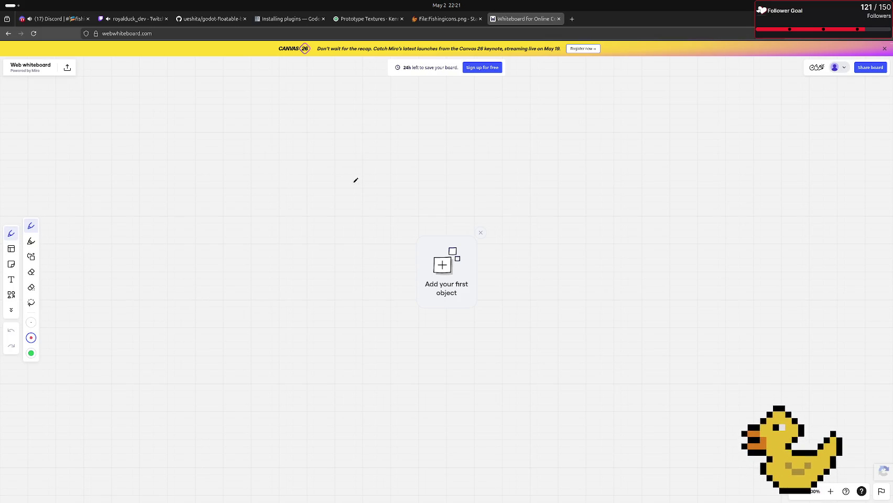
pyautogui.click(481, 232)
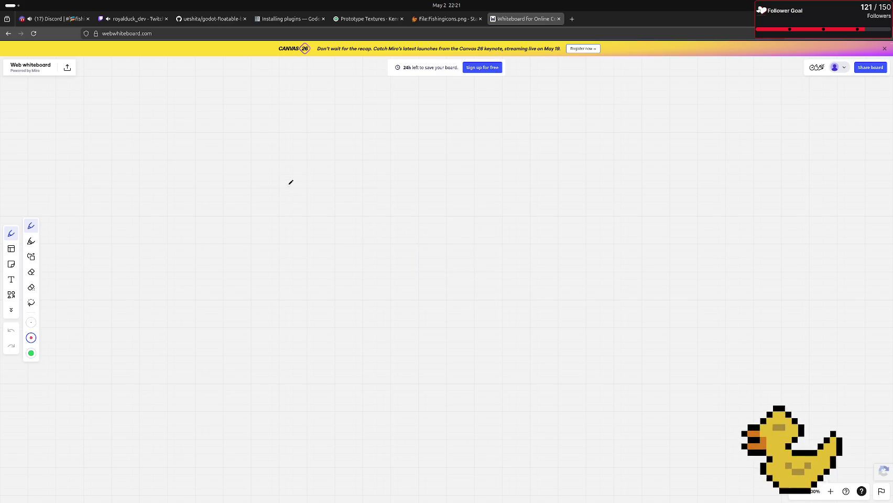
pyautogui.moveTo(289, 183)
pyautogui.mouseDown()
pyautogui.moveTo(299, 212)
pyautogui.moveTo(328, 216)
pyautogui.moveTo(376, 196)
pyautogui.moveTo(403, 229)
pyautogui.moveTo(411, 205)
pyautogui.mouseUp()
pyautogui.moveTo(440, 220)
pyautogui.mouseDown()
pyautogui.moveTo(429, 215)
pyautogui.moveTo(456, 220)
pyautogui.mouseUp()
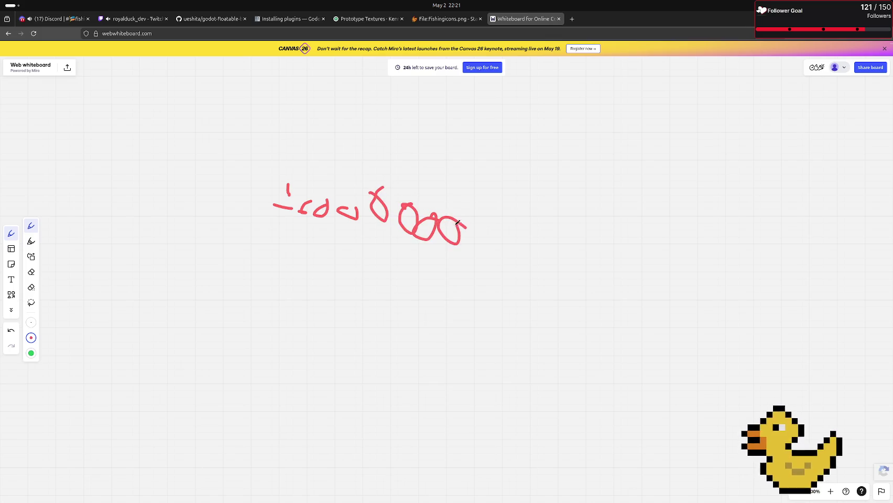
pyautogui.scroll(-5, 459, 223)
pyautogui.moveTo(388, 210)
pyautogui.mouseDown()
pyautogui.moveTo(624, 202)
pyautogui.moveTo(767, 211)
pyautogui.moveTo(766, 234)
pyautogui.moveTo(730, 242)
pyautogui.moveTo(768, 246)
pyautogui.moveTo(765, 253)
pyautogui.mouseUp()
pyautogui.moveTo(781, 250)
pyautogui.mouseDown()
pyautogui.moveTo(802, 261)
pyautogui.moveTo(822, 237)
pyautogui.moveTo(818, 259)
pyautogui.moveTo(868, 260)
pyautogui.moveTo(854, 249)
pyautogui.mouseUp()
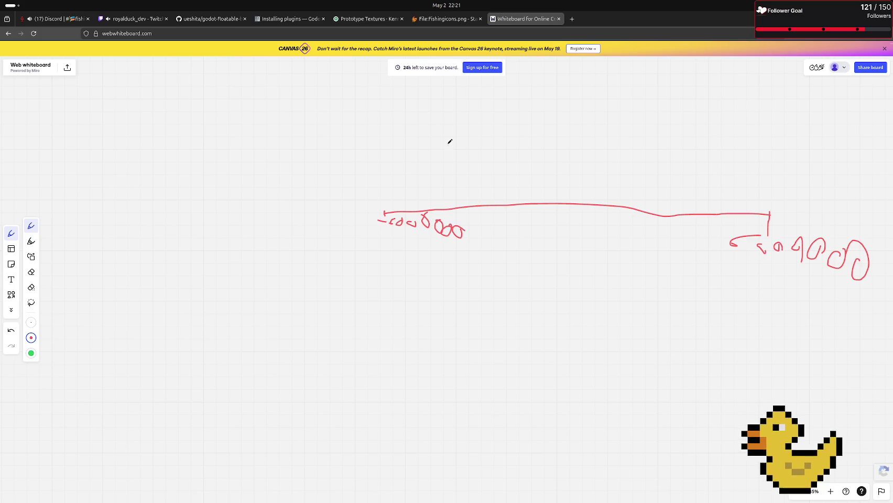
pyautogui.scroll(-3, 728, 273)
pyautogui.scroll(2, 749, 256)
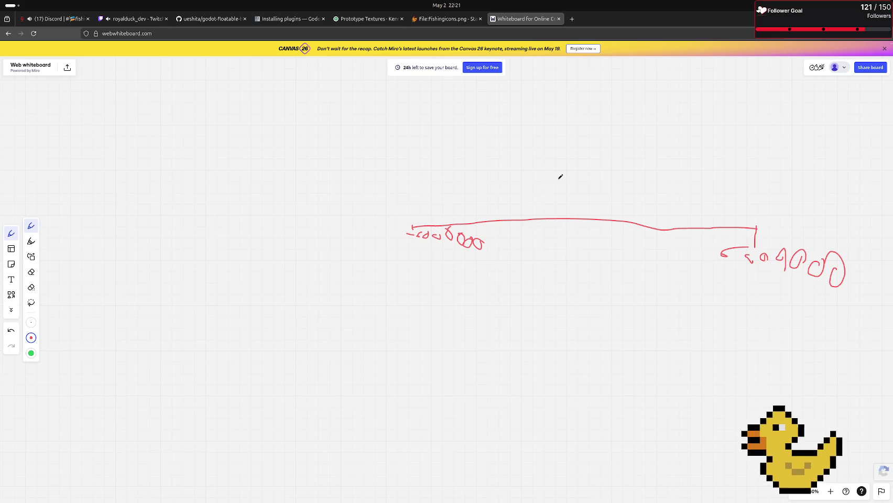
pyautogui.scroll(5, 567, 183)
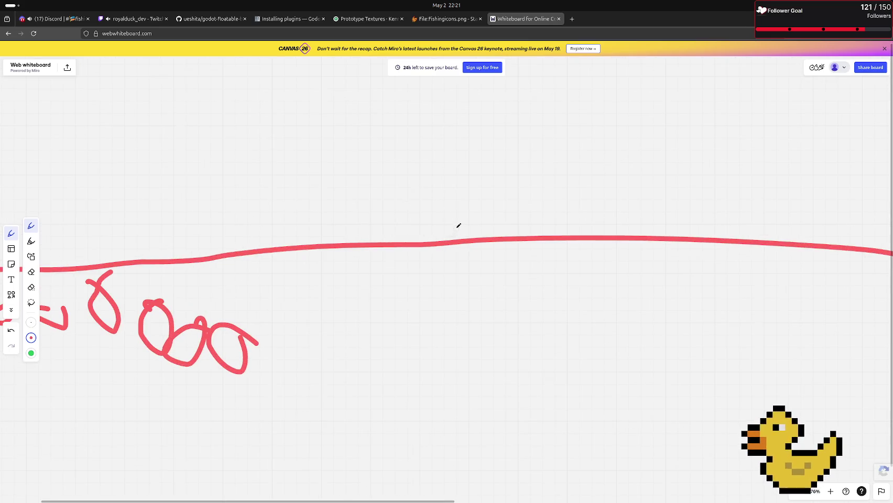
# Step: Add two tick marks across the long red line and draw another line above it
pyautogui.moveTo(459, 226); pyautogui.dragTo(459, 255)
pyautogui.moveTo(506, 227); pyautogui.dragTo(501, 256)
pyautogui.scroll(-5, 501, 293)
pyautogui.scroll(5, 504, 303)
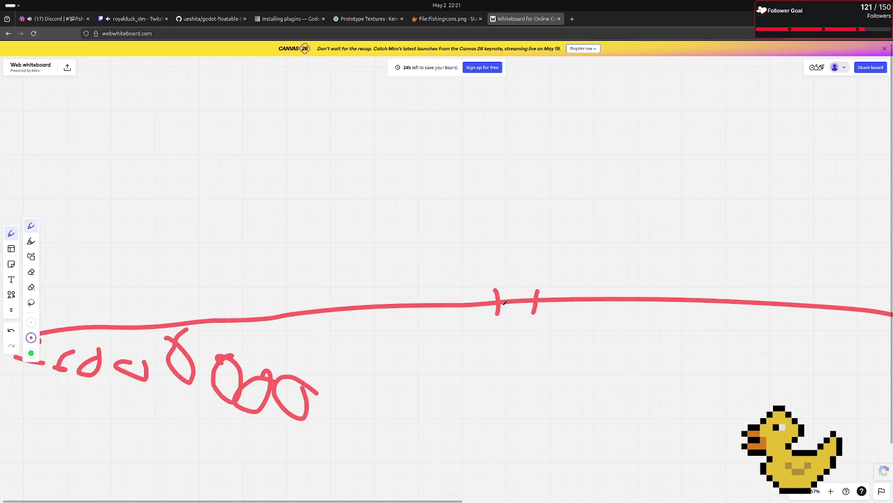
pyautogui.scroll(4, 505, 302)
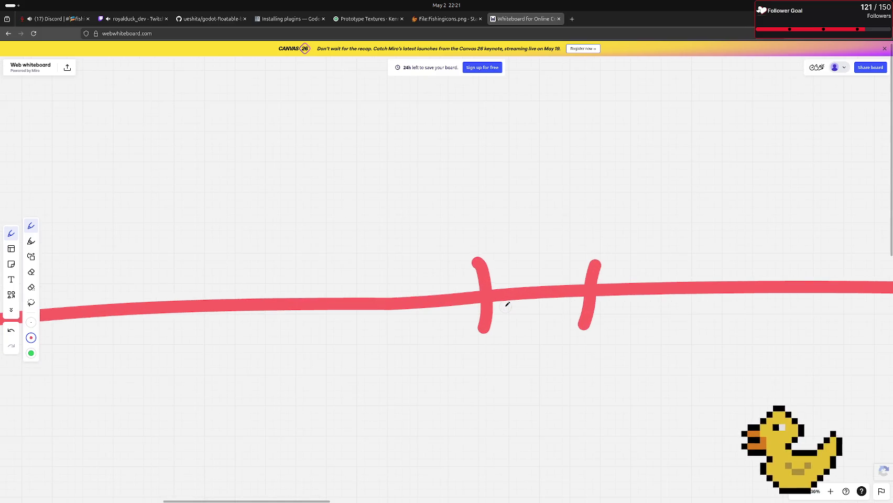
pyautogui.moveTo(497, 310)
pyautogui.mouseDown()
pyautogui.moveTo(576, 309)
pyautogui.moveTo(329, 313)
pyautogui.mouseUp()
pyautogui.scroll(-8, 551, 325)
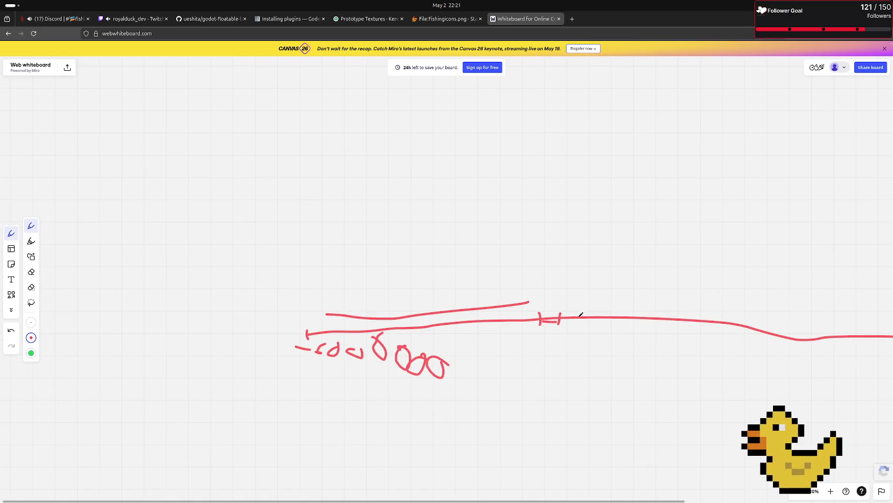
pyautogui.moveTo(601, 282); pyautogui.dragTo(891, 282)
pyautogui.scroll(-5, 734, 315)
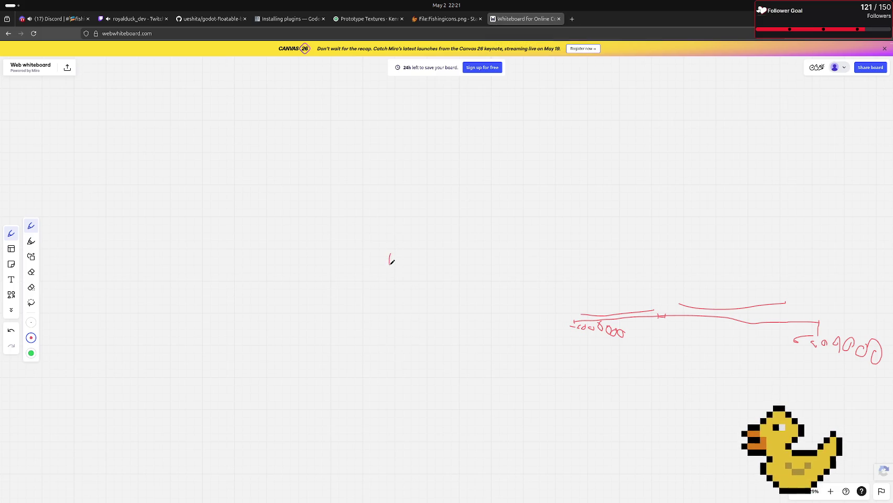
# Step: Draw a wavy red line with end ticks and a triangular fan at its left end
pyautogui.moveTo(391, 259)
pyautogui.mouseDown()
pyautogui.moveTo(499, 253)
pyautogui.moveTo(722, 266)
pyautogui.moveTo(722, 276)
pyautogui.mouseUp()
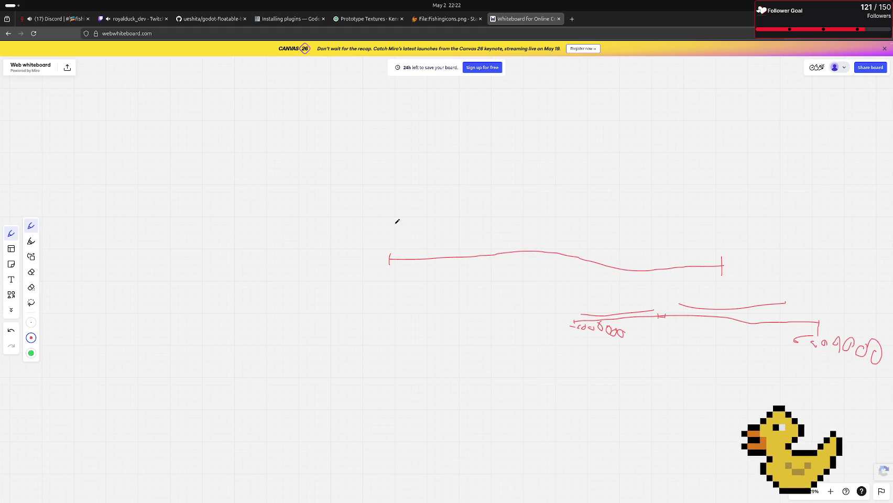
pyautogui.moveTo(407, 223); pyautogui.dragTo(397, 222)
pyautogui.moveTo(399, 257)
pyautogui.mouseDown()
pyautogui.moveTo(404, 227)
pyautogui.moveTo(428, 261)
pyautogui.moveTo(407, 230)
pyautogui.moveTo(442, 262)
pyautogui.mouseUp()
pyautogui.moveTo(434, 254); pyautogui.dragTo(403, 229)
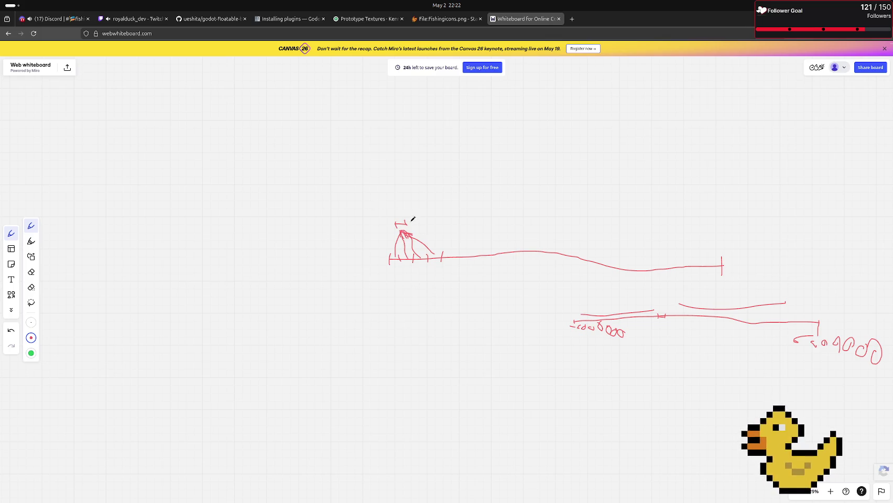
pyautogui.scroll(5, 412, 221)
pyautogui.scroll(-10, 418, 297)
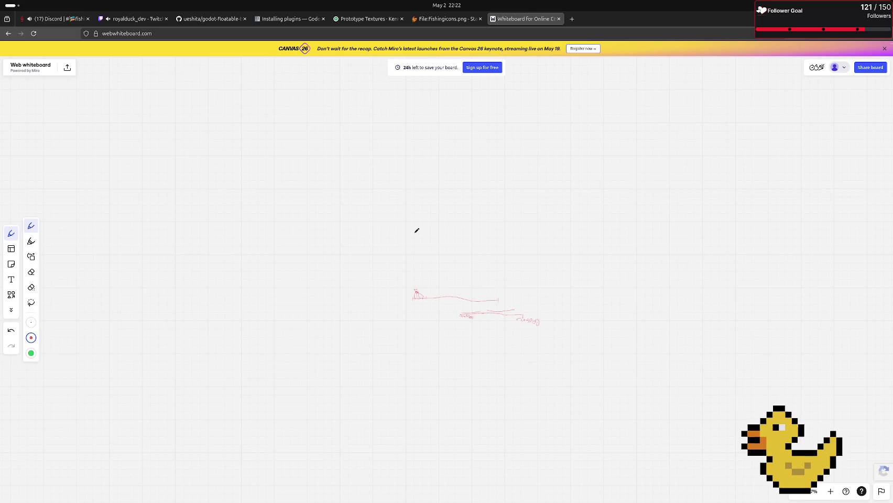
pyautogui.scroll(5, 417, 231)
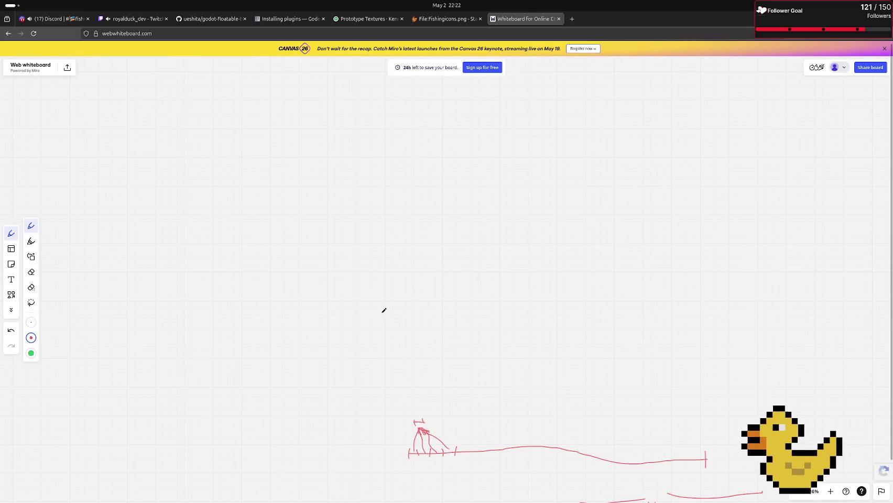
# Step: Write two rows of handwritten figures below and draw an ellipse above them
pyautogui.moveTo(430, 289); pyautogui.dragTo(443, 297)
pyautogui.moveTo(453, 294); pyautogui.dragTo(477, 296)
pyautogui.moveTo(435, 315)
pyautogui.mouseDown()
pyautogui.moveTo(428, 324)
pyautogui.moveTo(519, 324)
pyautogui.mouseUp()
pyautogui.moveTo(486, 156)
pyautogui.mouseDown()
pyautogui.moveTo(428, 153)
pyautogui.moveTo(470, 153)
pyautogui.moveTo(447, 148)
pyautogui.moveTo(444, 131)
pyautogui.moveTo(436, 139)
pyautogui.mouseUp()
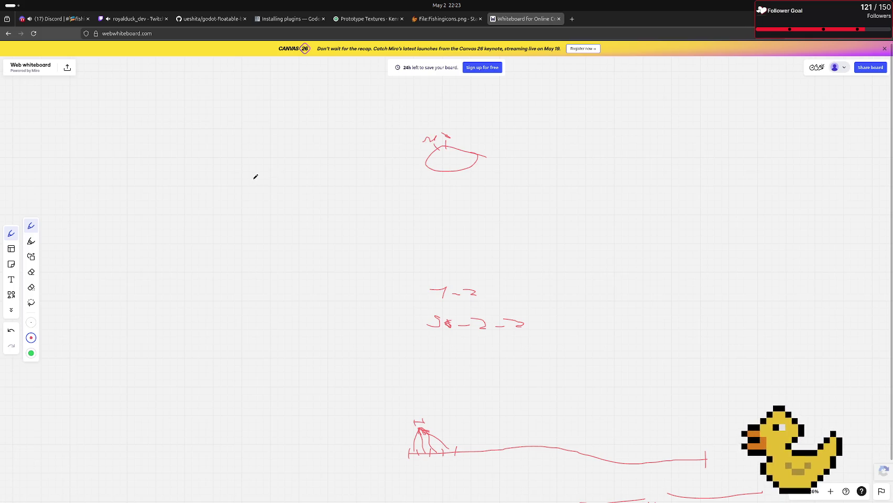
# Step: Draw two long parallel red lines under the oval, then bring Godot's script editor back
pyautogui.moveTo(253, 179)
pyautogui.mouseDown()
pyautogui.moveTo(349, 190)
pyautogui.moveTo(828, 198)
pyautogui.mouseUp()
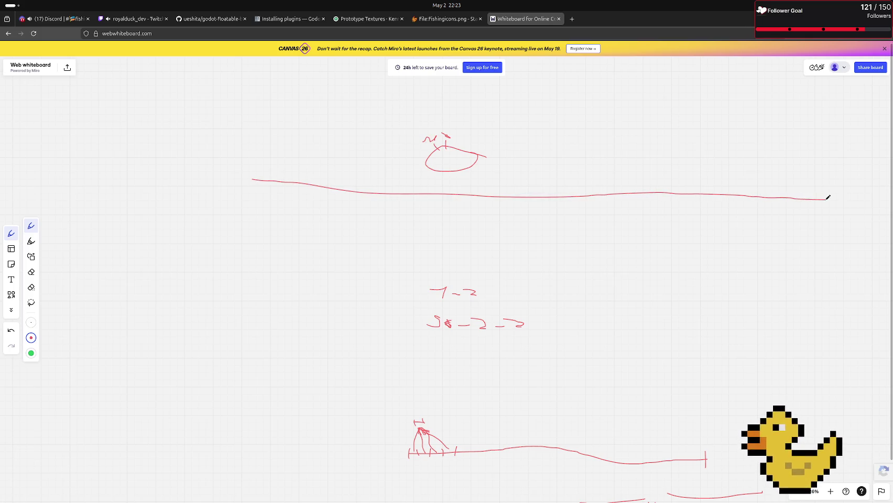
pyautogui.moveTo(253, 177); pyautogui.dragTo(288, 180)
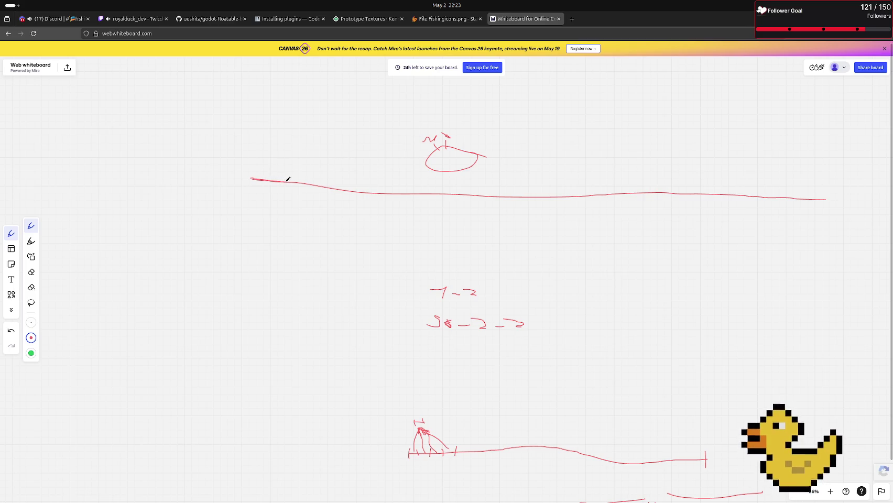
pyautogui.moveTo(287, 180); pyautogui.dragTo(691, 186)
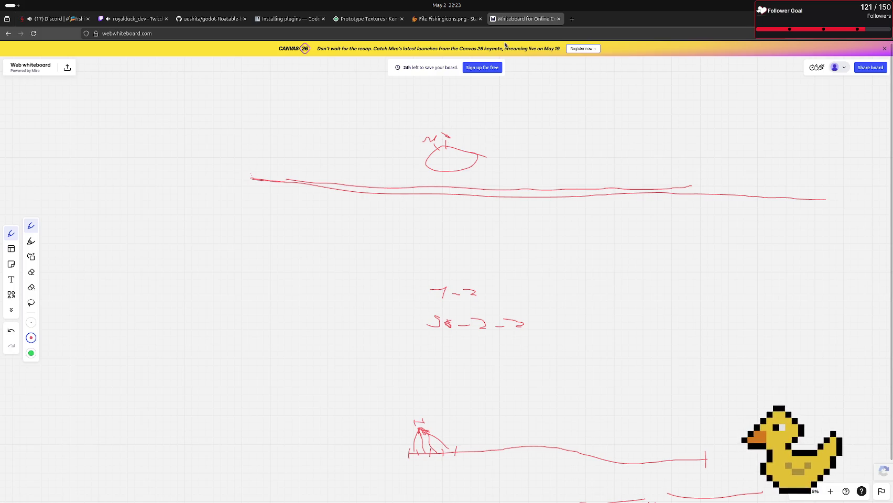
pyautogui.hotkey('ctrl', 'shift', 'Tab')
pyautogui.hotkey('alt', 'Tab')
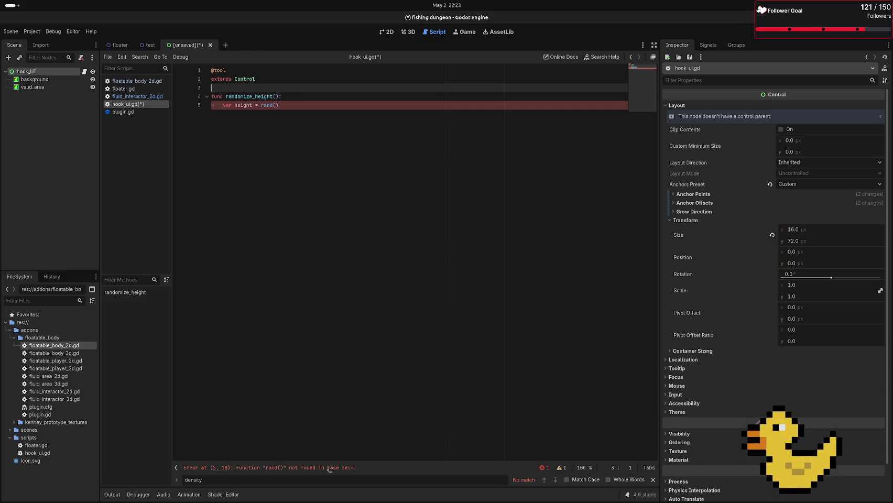
# Step: Replace rand() with randf() on line 5 using autocomplete
pyautogui.moveTo(281, 469); pyautogui.dragTo(320, 469)
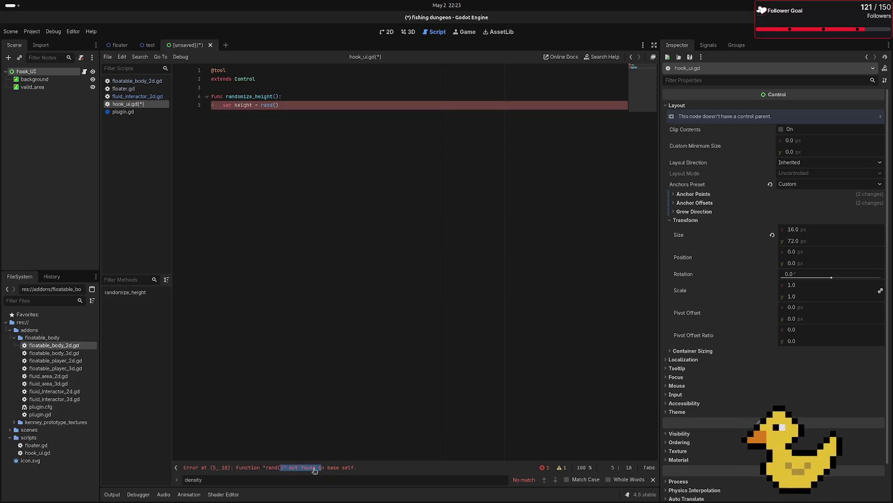
pyautogui.click(266, 217)
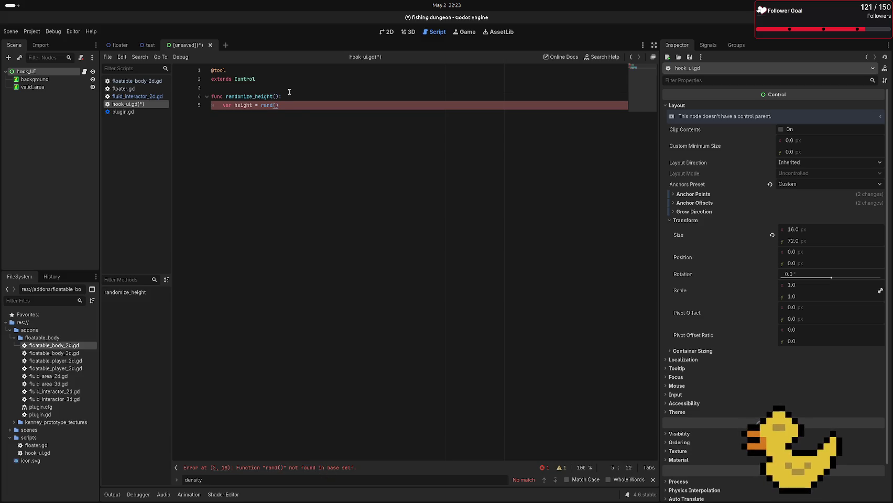
pyautogui.hotkey('ctrl', 'space')
pyautogui.press('Down')
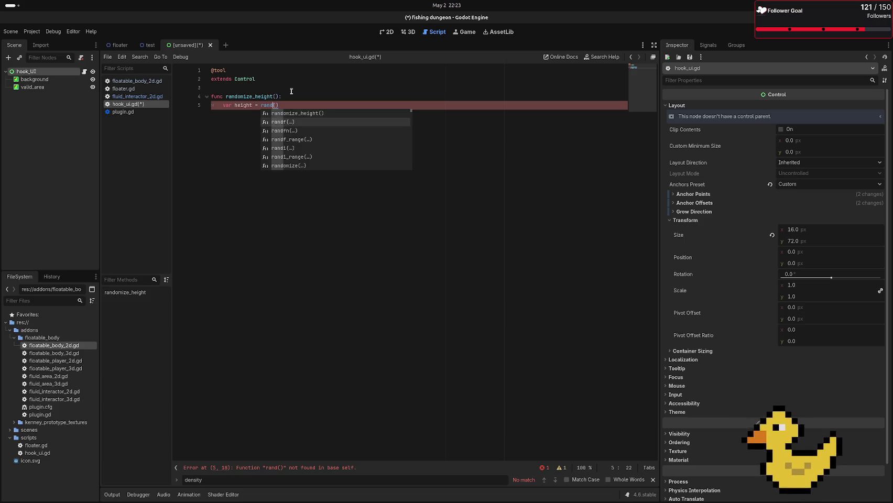
pyautogui.press('Return')
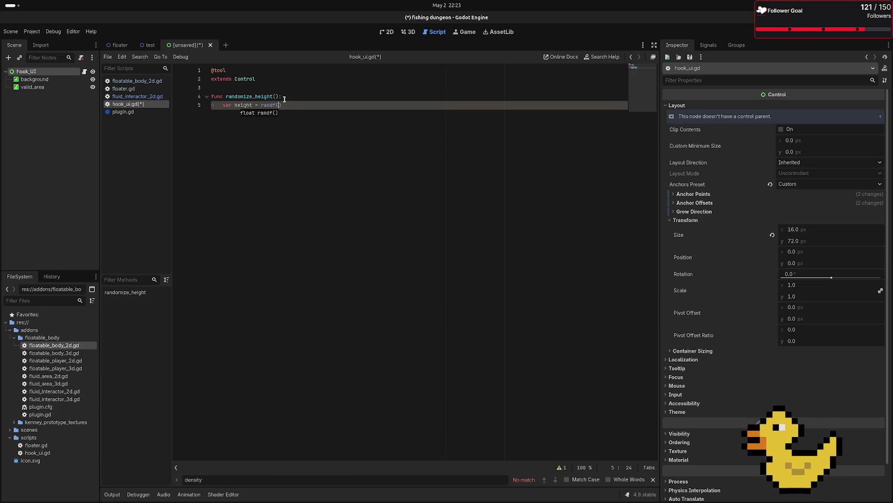
# Step: Open the randf() help page from the script
pyautogui.click(268, 105)
pyautogui.hotkey('ctrl', 'space')
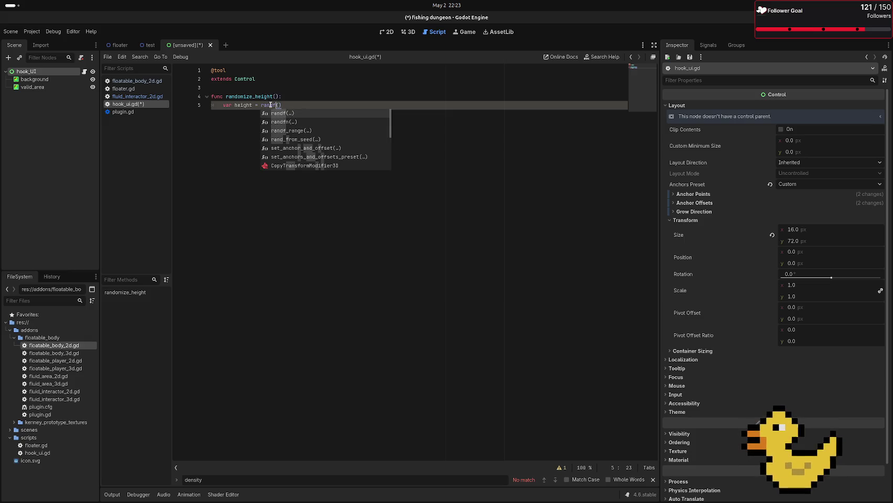
pyautogui.keyDown('ctrl'); pyautogui.click(270, 105); pyautogui.keyUp('ctrl')
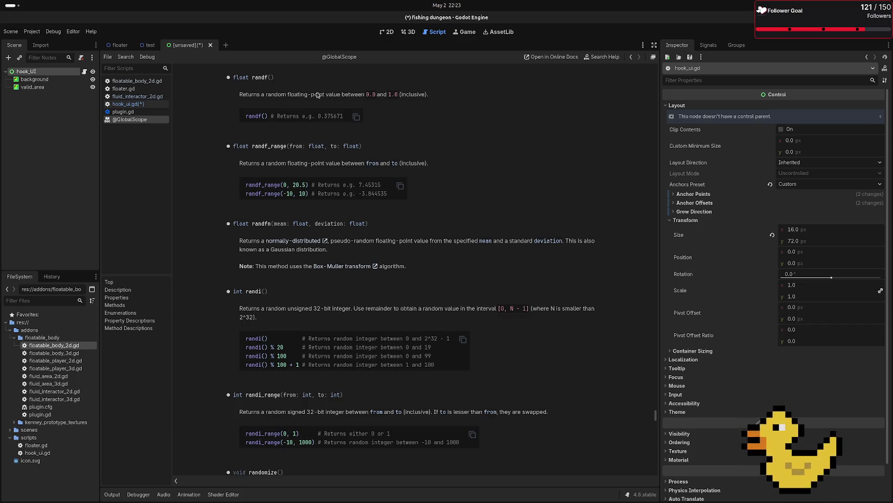
pyautogui.moveTo(318, 95); pyautogui.dragTo(239, 95)
pyautogui.click(435, 88)
pyautogui.moveTo(246, 147); pyautogui.dragTo(319, 147)
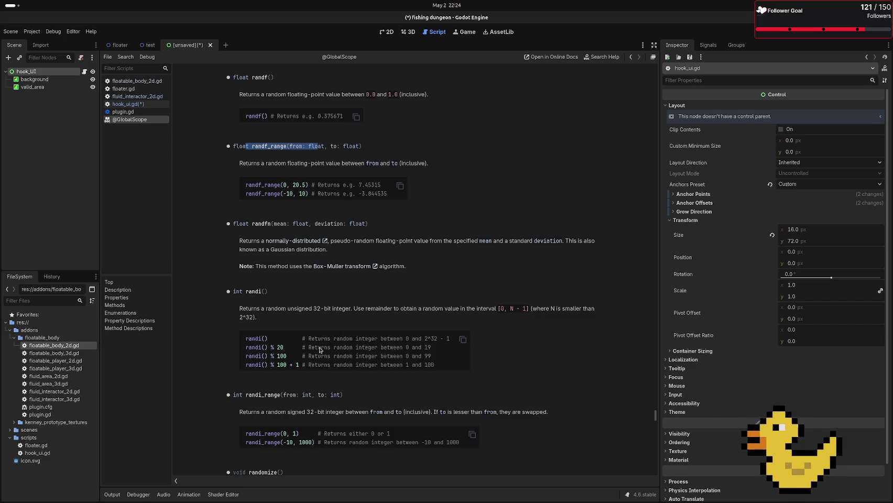
pyautogui.scroll(-3, 320, 352)
pyautogui.moveTo(236, 234)
pyautogui.mouseDown()
pyautogui.moveTo(435, 256)
pyautogui.moveTo(419, 265)
pyautogui.moveTo(453, 268)
pyautogui.mouseUp()
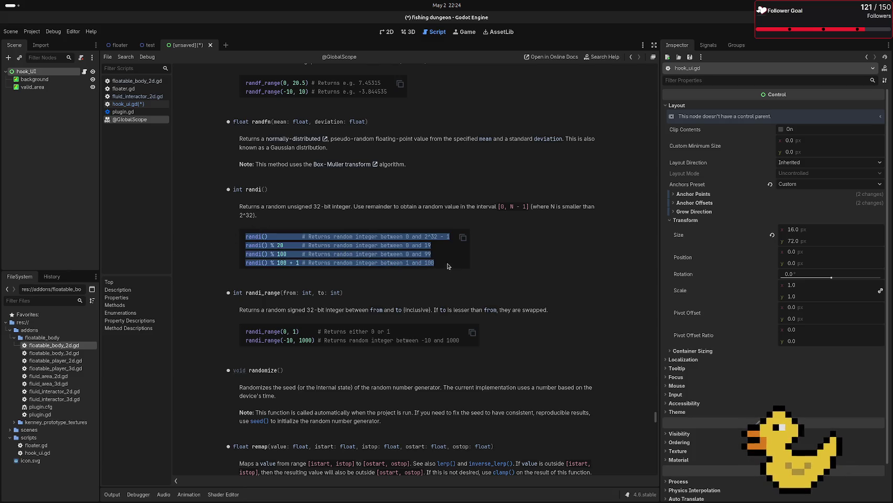
pyautogui.click(277, 249)
pyautogui.scroll(3, 275, 251)
pyautogui.scroll(-3, 274, 267)
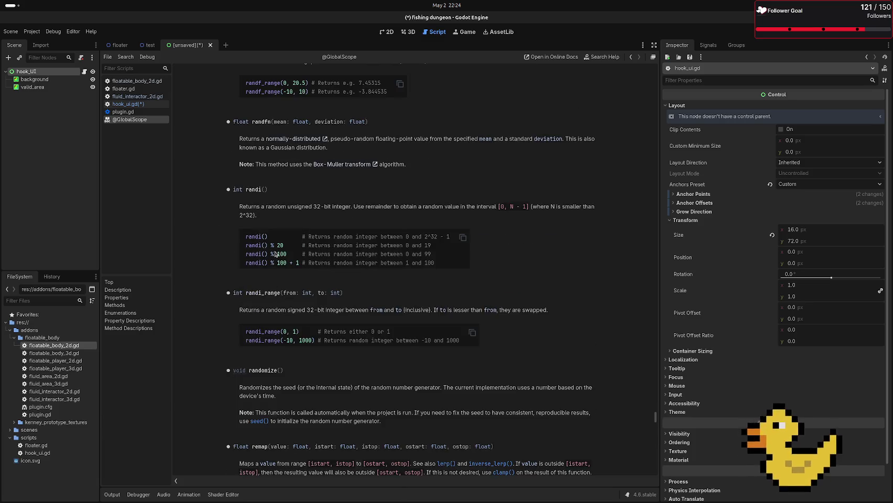
pyautogui.scroll(3, 276, 256)
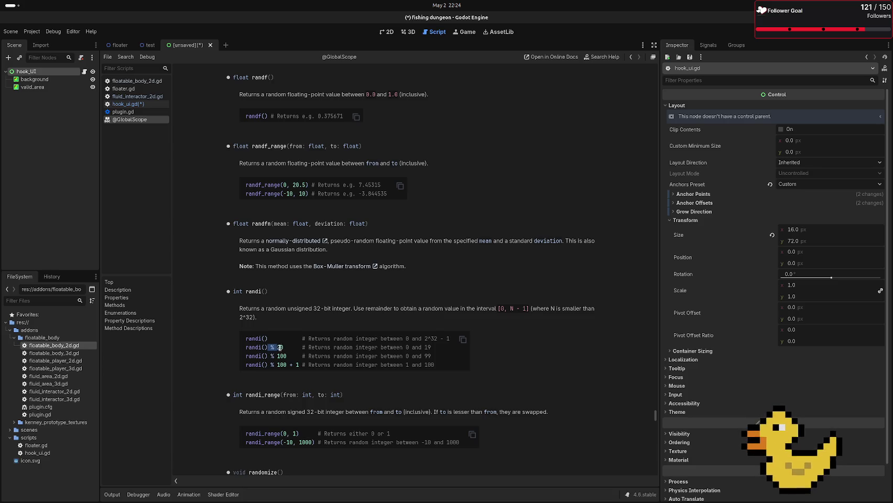
pyautogui.moveTo(288, 349); pyautogui.dragTo(244, 349)
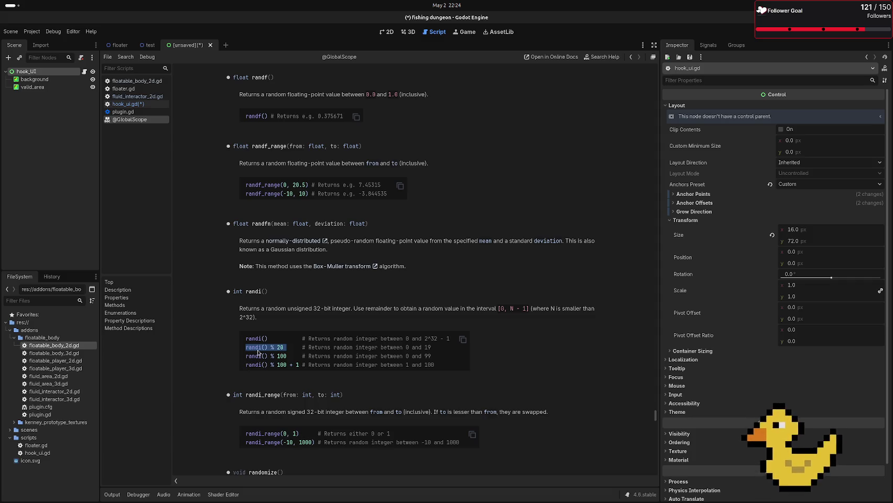
pyautogui.click(264, 318)
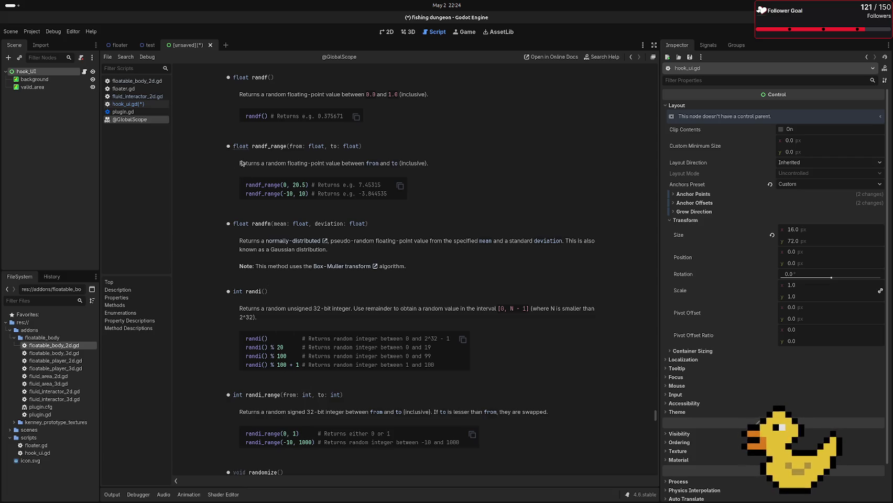
pyautogui.doubleClick(273, 347)
pyautogui.click(304, 242)
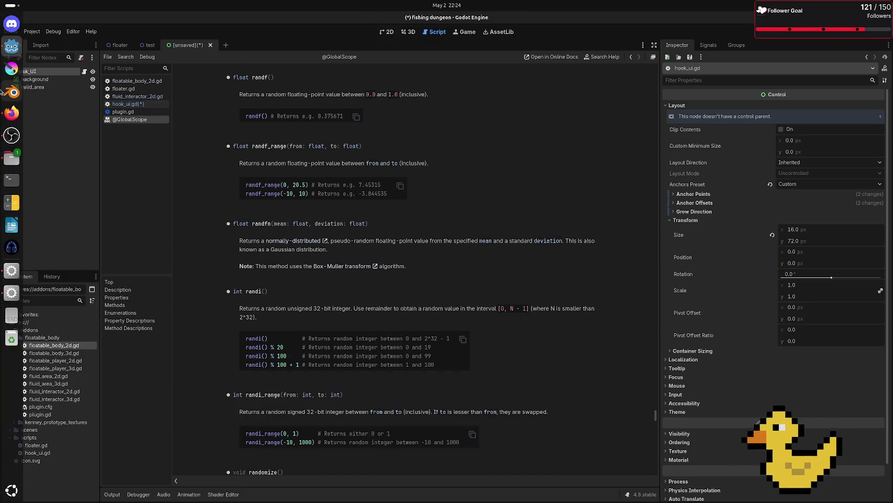
pyautogui.click(150, 45)
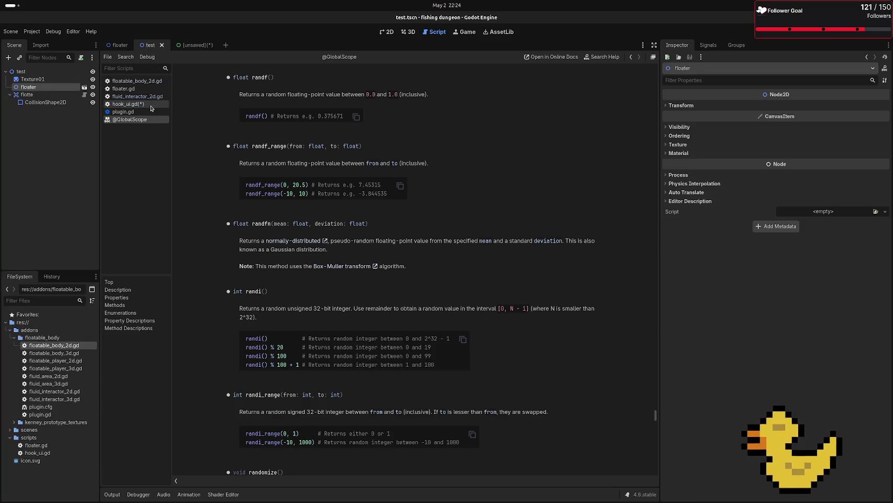
# Step: In hook_ui.gd, rewrite the height call as randi_range(0), then show the hook_UI scene in 2D
pyautogui.click(123, 112)
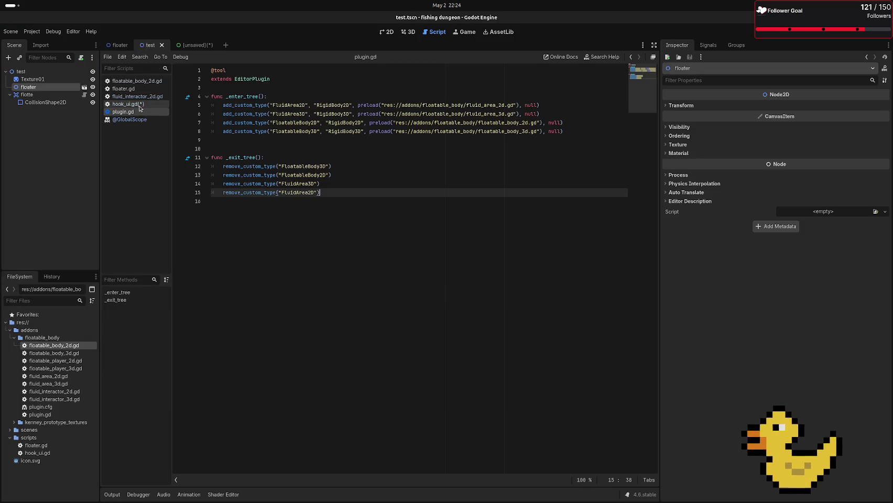
pyautogui.click(128, 104)
pyautogui.click(277, 105)
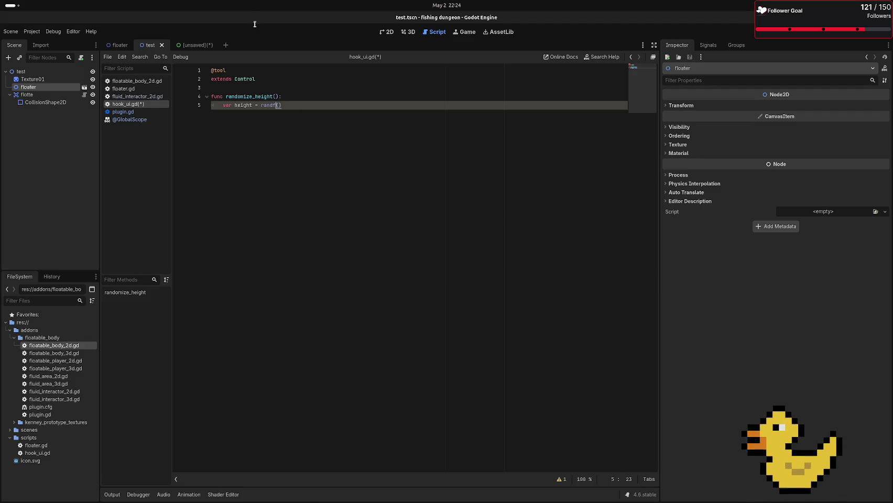
pyautogui.write('_ra')
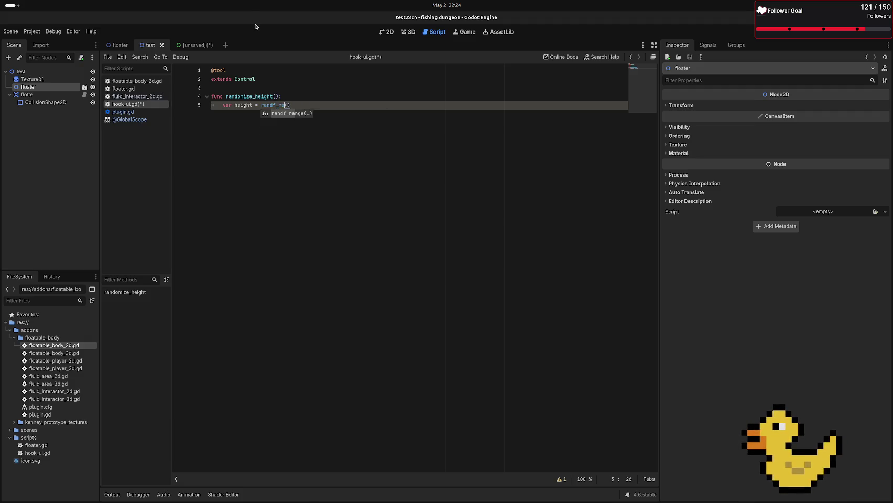
pyautogui.write('n')
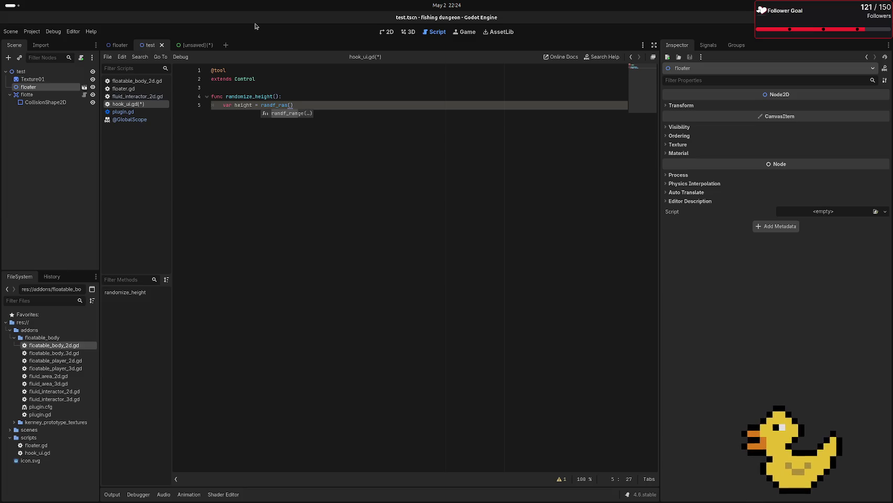
pyautogui.press('Return')
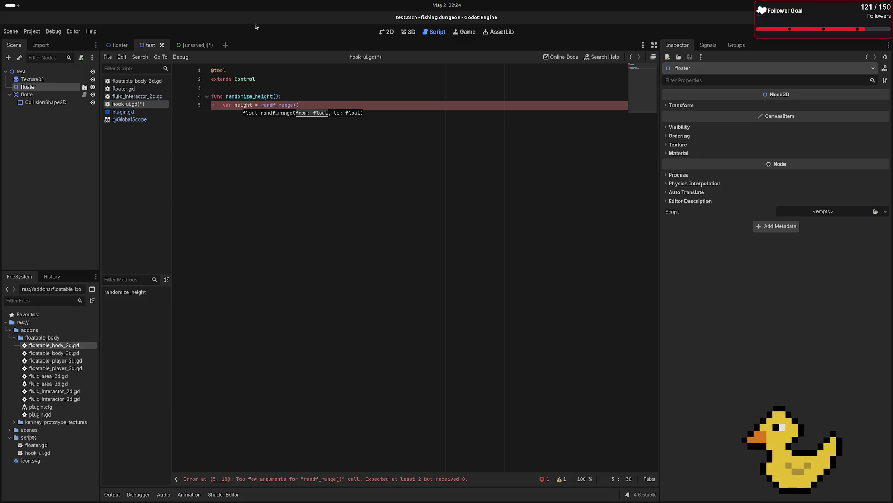
pyautogui.press('BackSpace')
pyautogui.press('BackSpace')
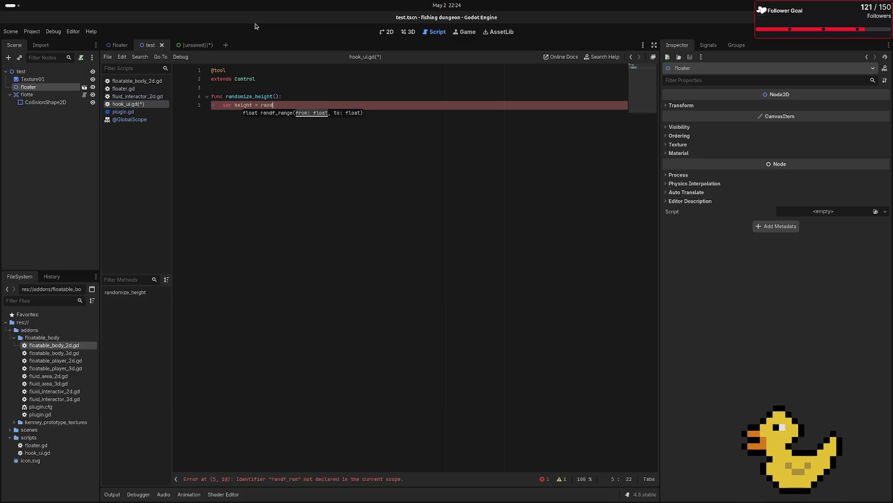
pyautogui.write('i')
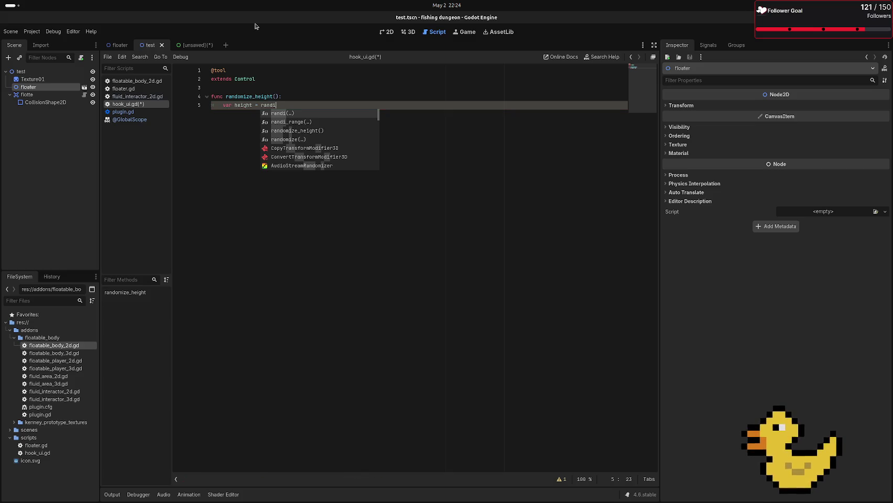
pyautogui.press('Down')
pyautogui.press('Return')
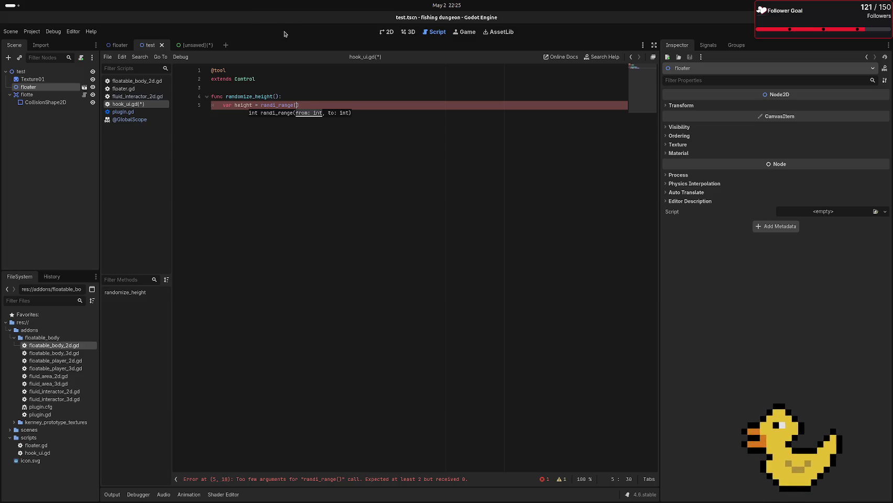
pyautogui.write('0')
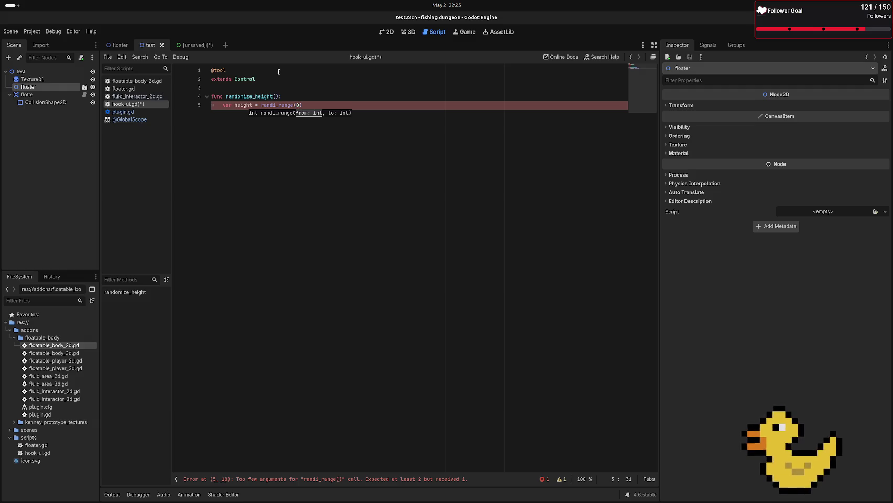
pyautogui.click(192, 46)
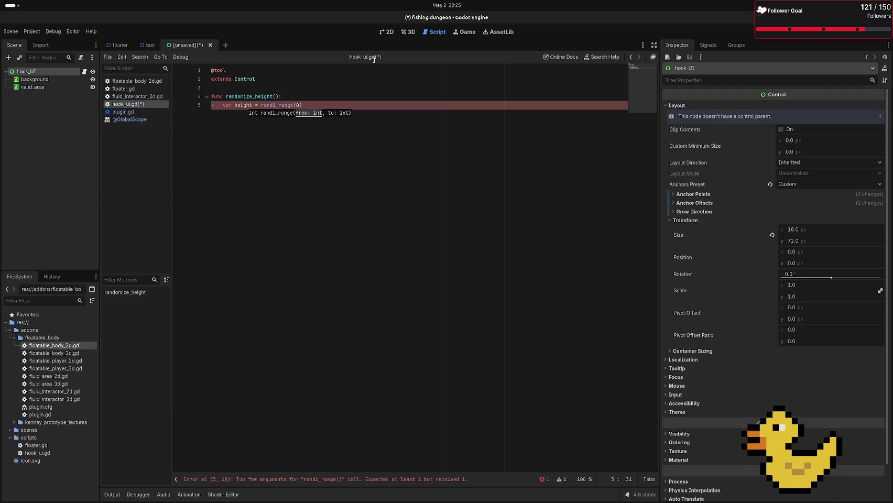
pyautogui.click(388, 34)
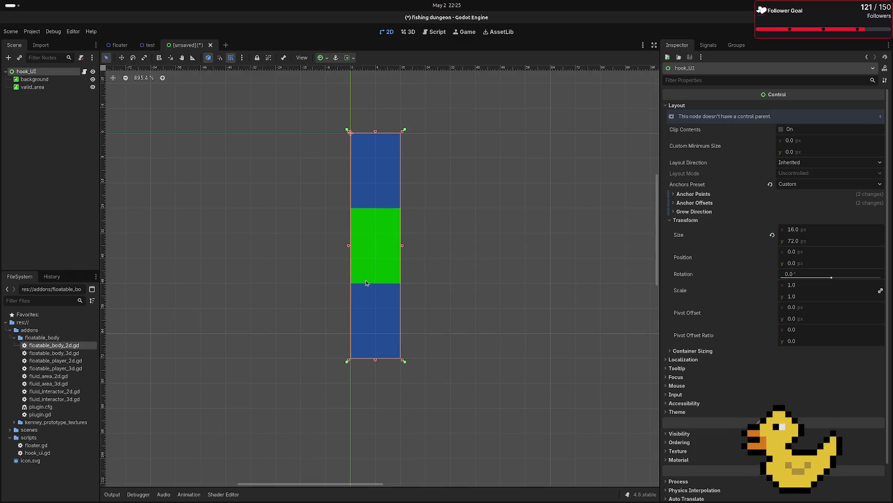
# Step: Drag valid_area down to the bottom of the blue bar, then open hook_UI's script
pyautogui.click(384, 266)
pyautogui.moveTo(384, 266)
pyautogui.mouseDown()
pyautogui.moveTo(375, 273)
pyautogui.moveTo(371, 329)
pyautogui.mouseUp()
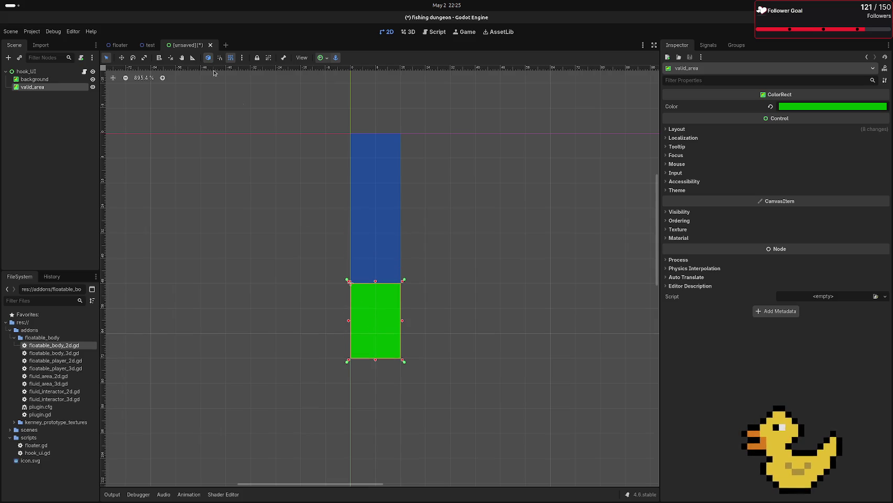
pyautogui.click(83, 71)
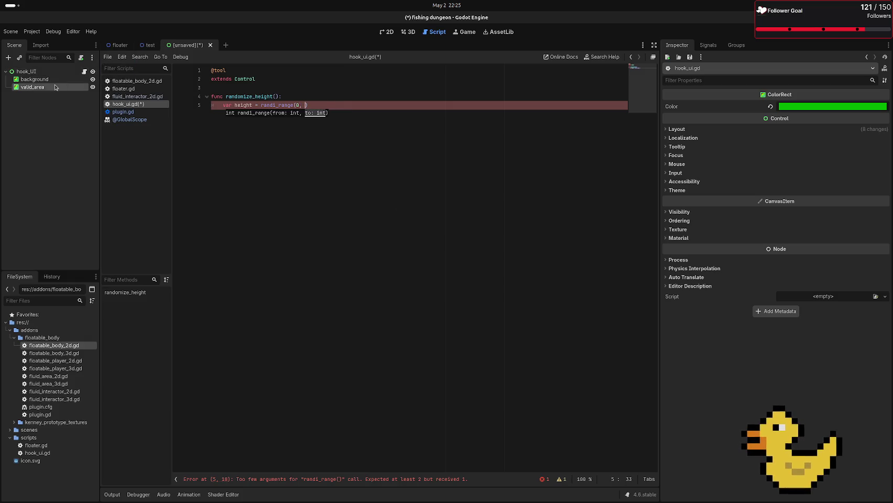
# Step: Make line 5 pick height from 0 to $background.size.y minus $valid_area.size.y
pyautogui.moveTo(35, 79); pyautogui.dragTo(305, 105)
pyautogui.write('.tra')
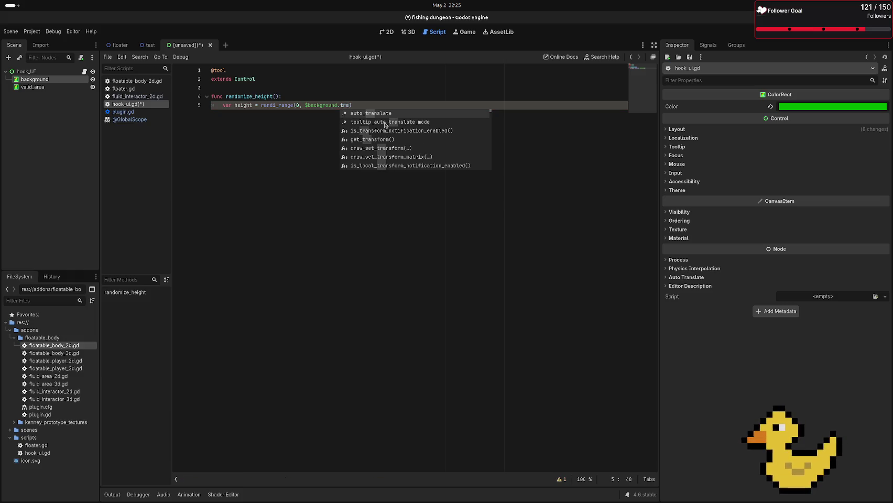
pyautogui.press('BackSpace')
pyautogui.press('BackSpace')
pyautogui.press('BackSpace')
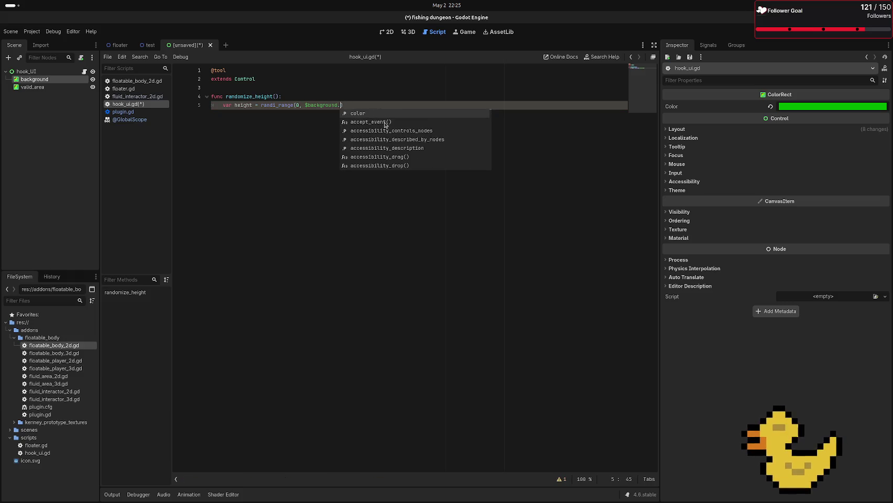
pyautogui.write('size')
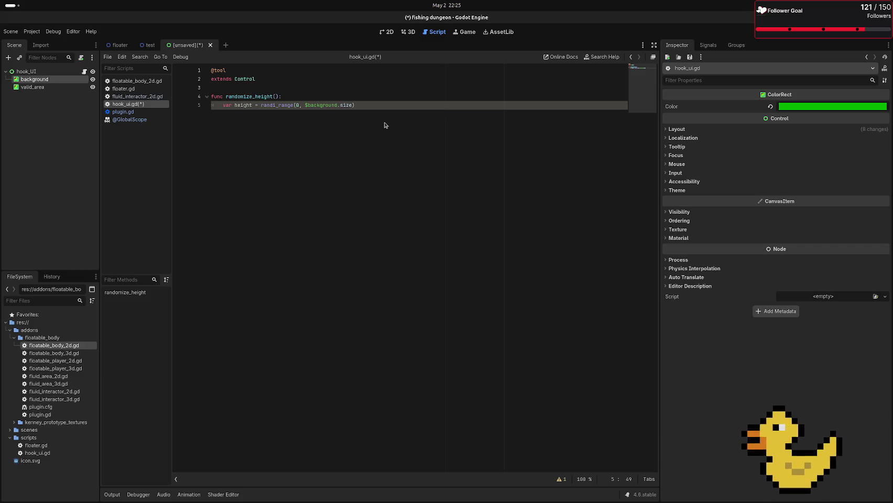
pyautogui.write('.y,')
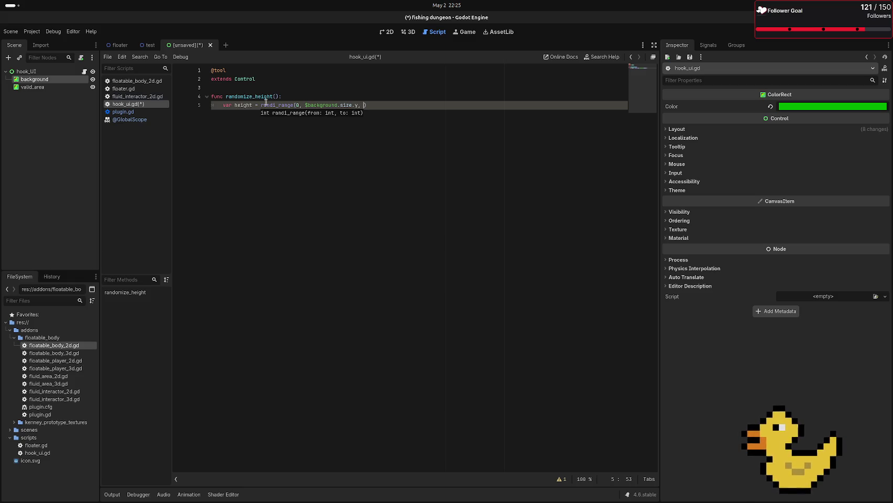
pyautogui.moveTo(33, 87); pyautogui.dragTo(379, 92)
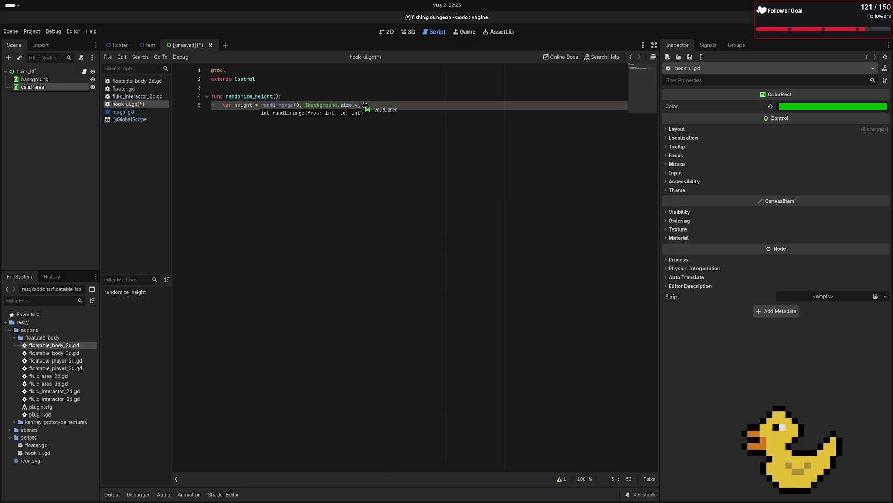
pyautogui.write('s')
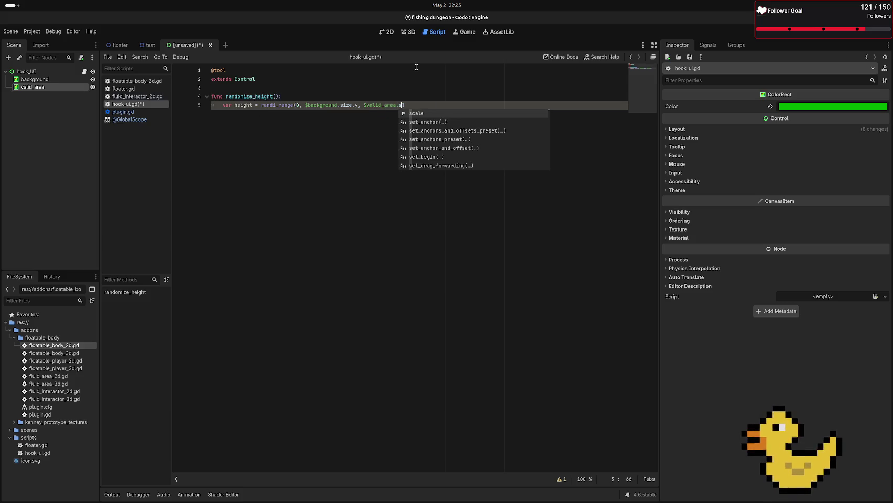
pyautogui.press('BackSpace')
pyautogui.press('BackSpace')
pyautogui.press('BackSpace')
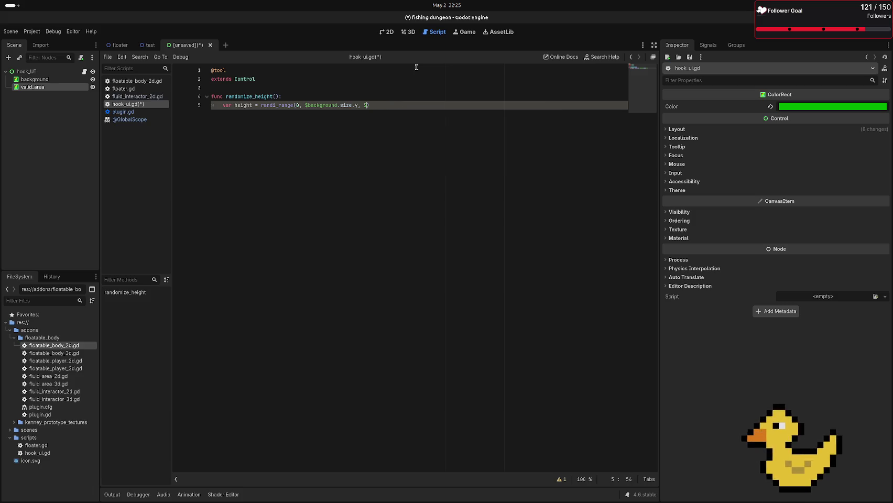
pyautogui.press('BackSpace')
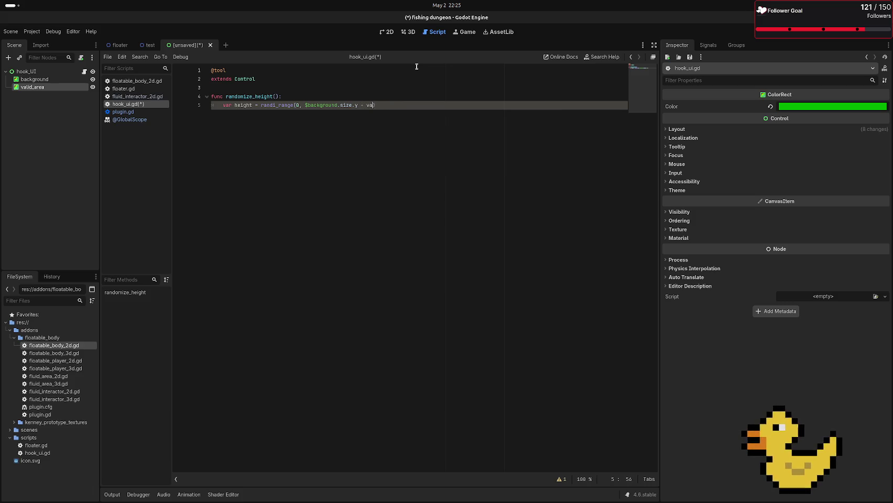
pyautogui.press('BackSpace')
pyautogui.press('BackSpace')
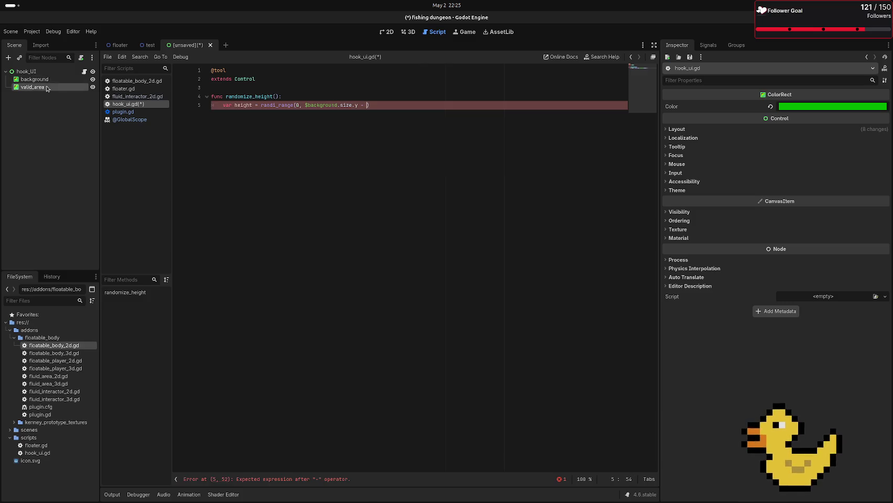
pyautogui.moveTo(49, 88)
pyautogui.mouseDown()
pyautogui.moveTo(392, 175)
pyautogui.moveTo(370, 106)
pyautogui.mouseUp()
pyautogui.moveTo(369, 105); pyautogui.dragTo(369, 106)
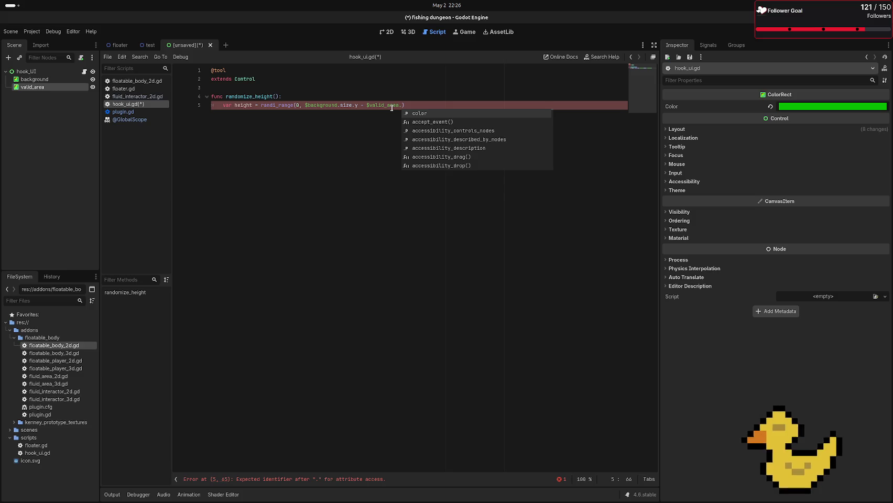
pyautogui.write('size.')
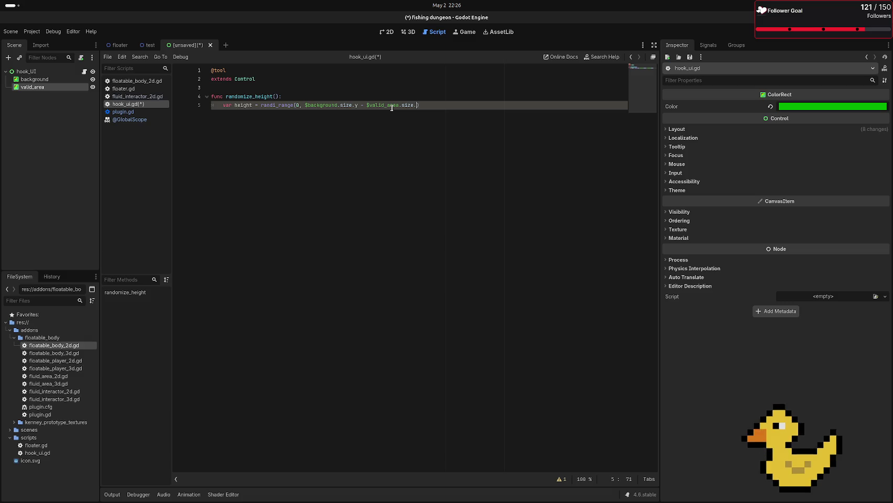
pyautogui.write('y)')
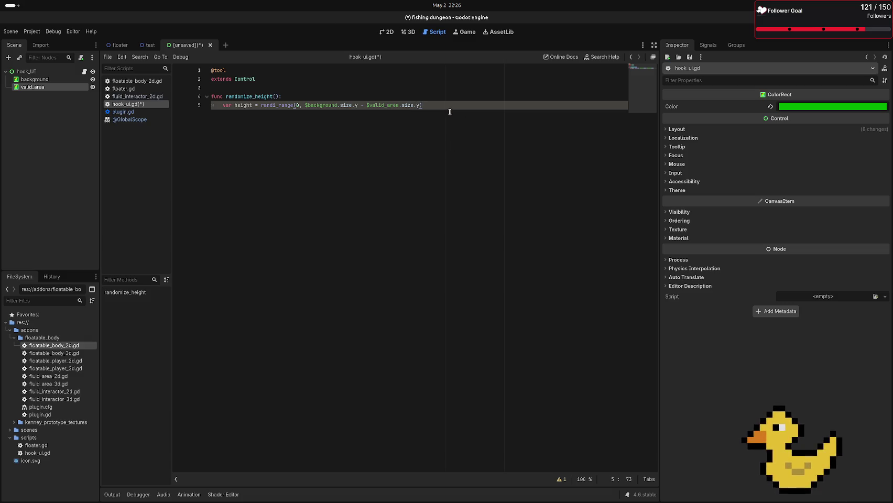
# Step: Add $valid_area.position.y = height on line 6 and save the scene with Ctrl+S
pyautogui.press('Return')
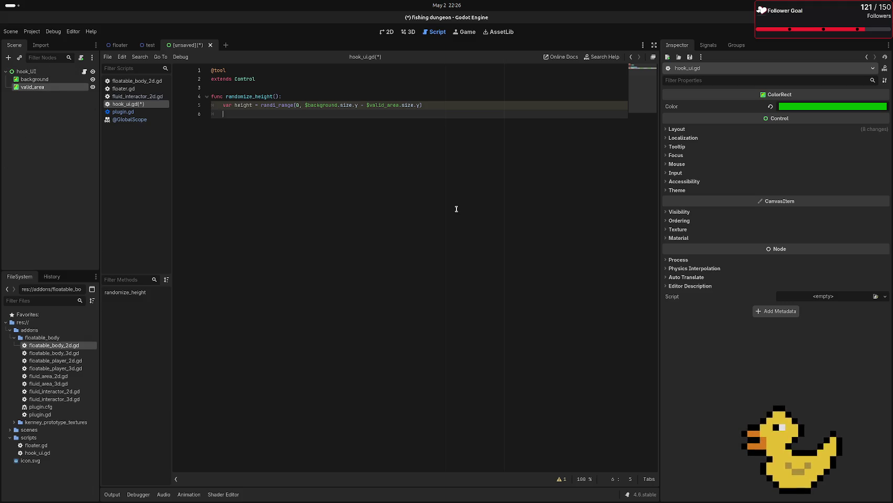
pyautogui.write('va')
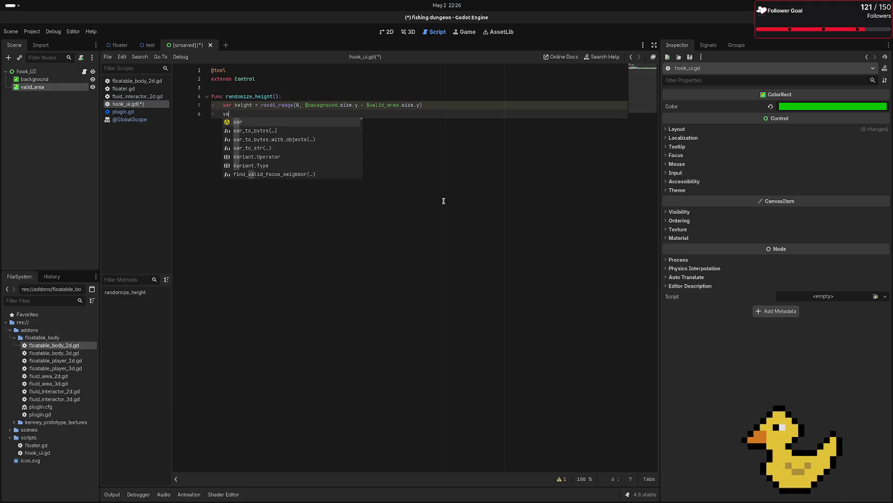
pyautogui.press('BackSpace')
pyautogui.press('BackSpace')
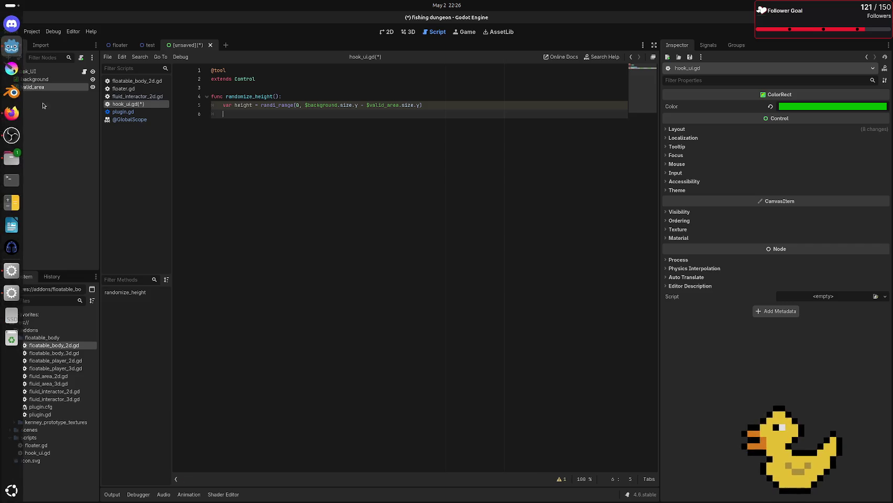
pyautogui.moveTo(44, 88); pyautogui.dragTo(222, 114)
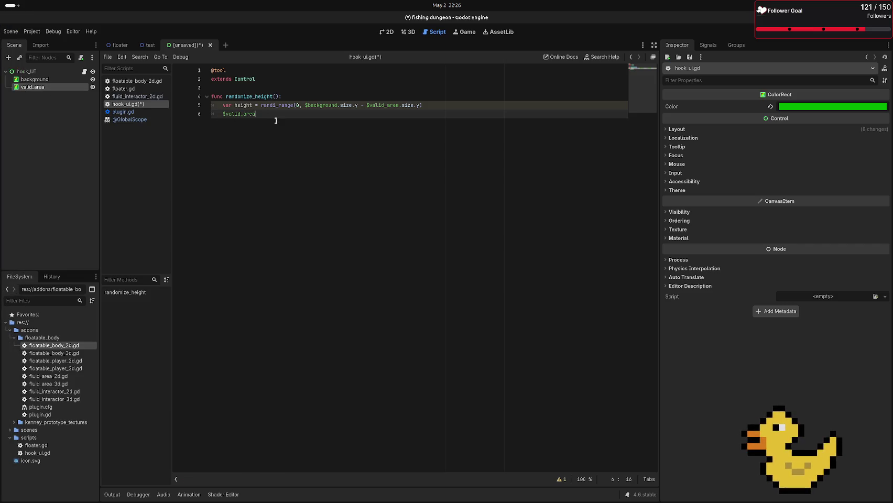
pyautogui.write('.')
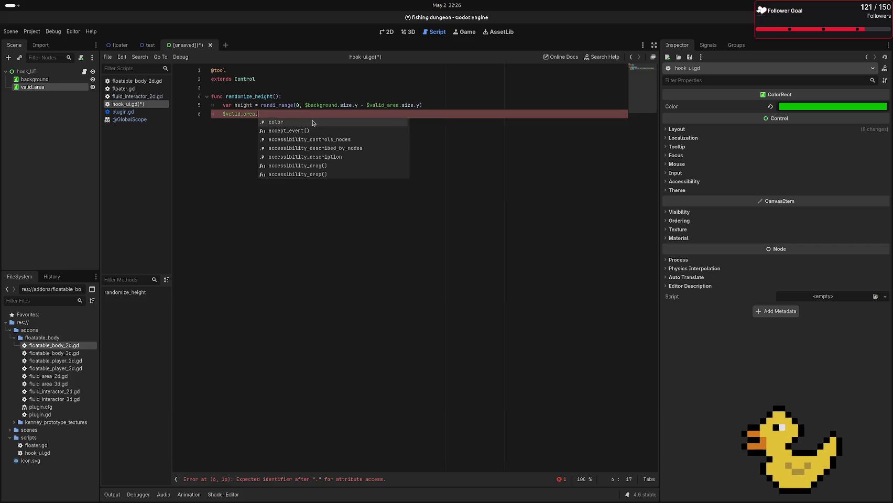
pyautogui.write('pos')
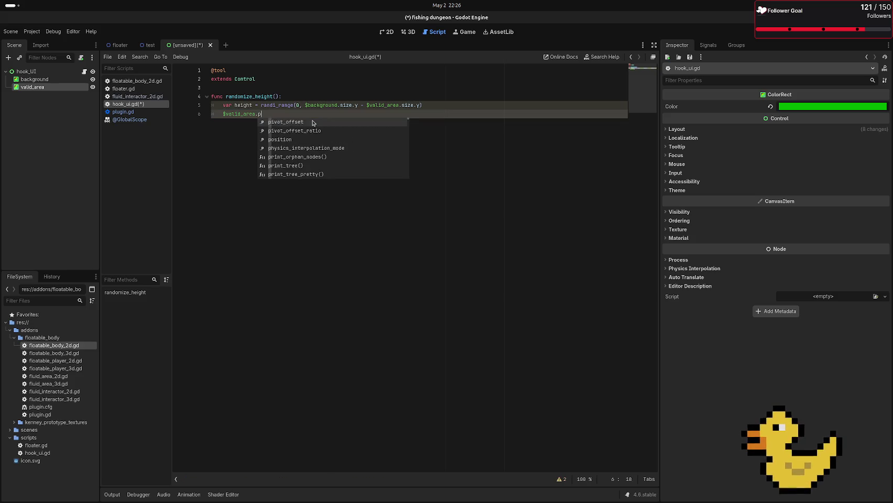
pyautogui.press('Return')
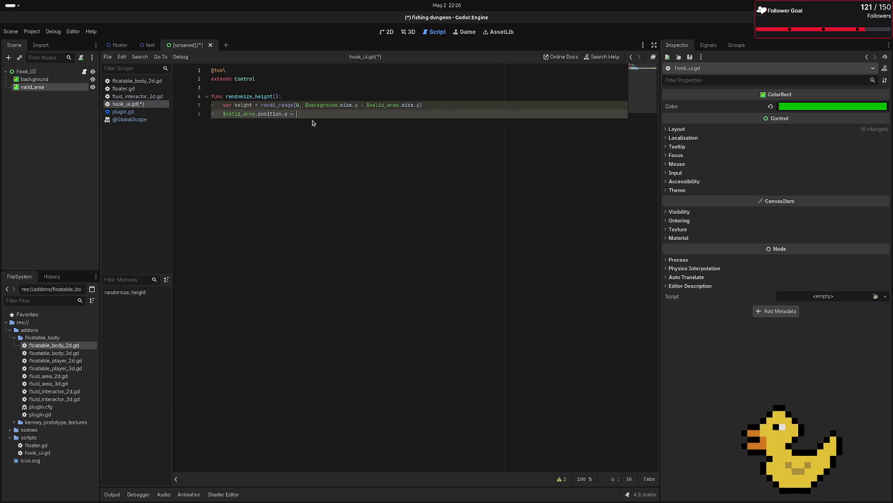
pyautogui.write('height')
pyautogui.hotkey('ctrl', 's')
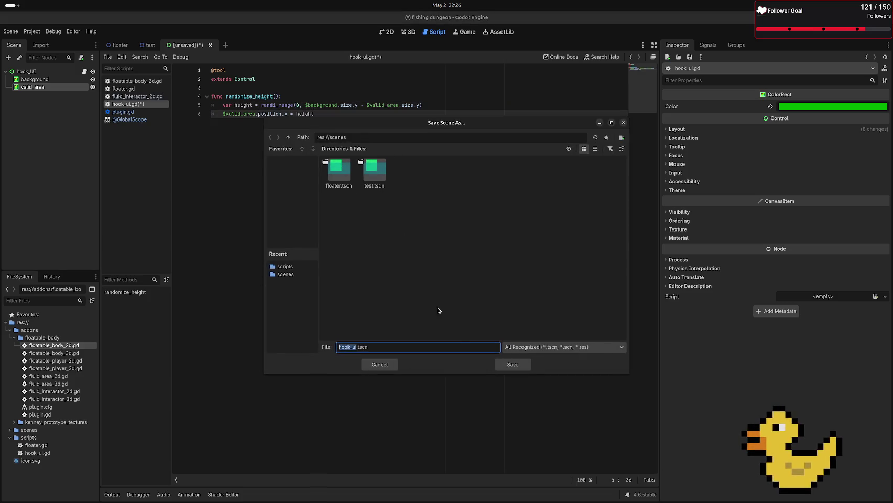
# Step: Save the scene as hook_ui.tscn, save-and-reload it, and go back to the hook_ui.gd code
pyautogui.click(513, 366)
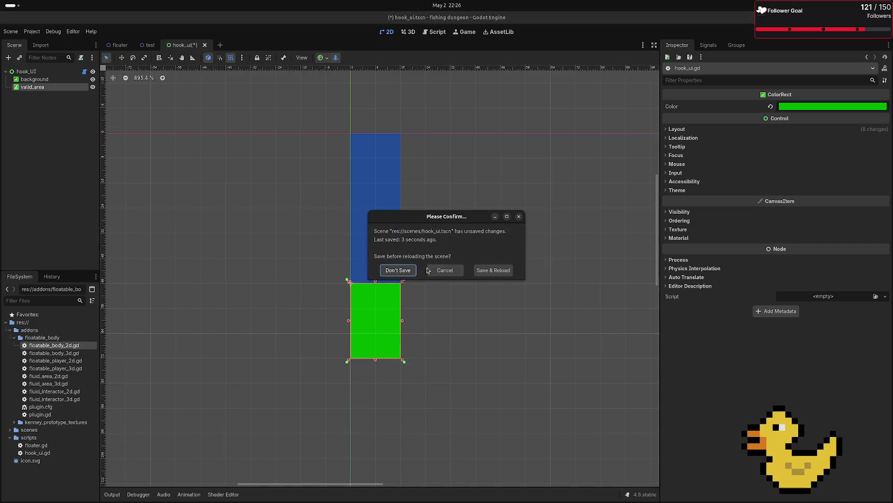
pyautogui.click(499, 275)
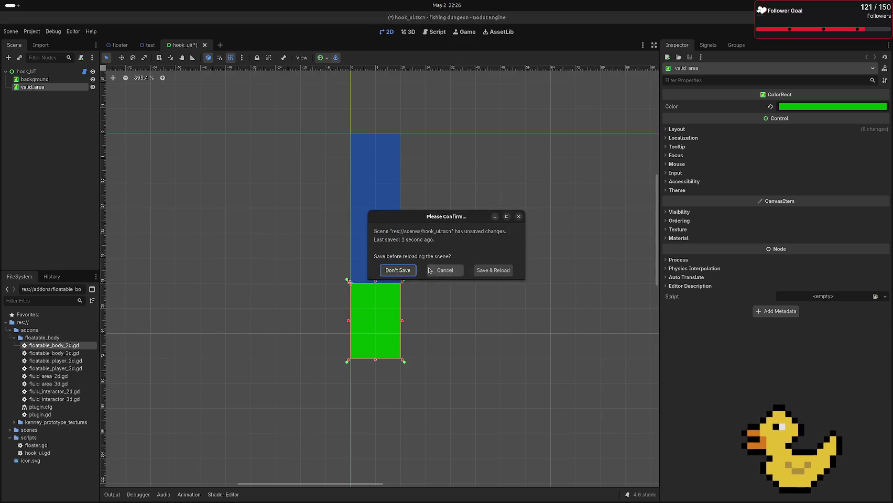
pyautogui.click(488, 271)
pyautogui.click(47, 72)
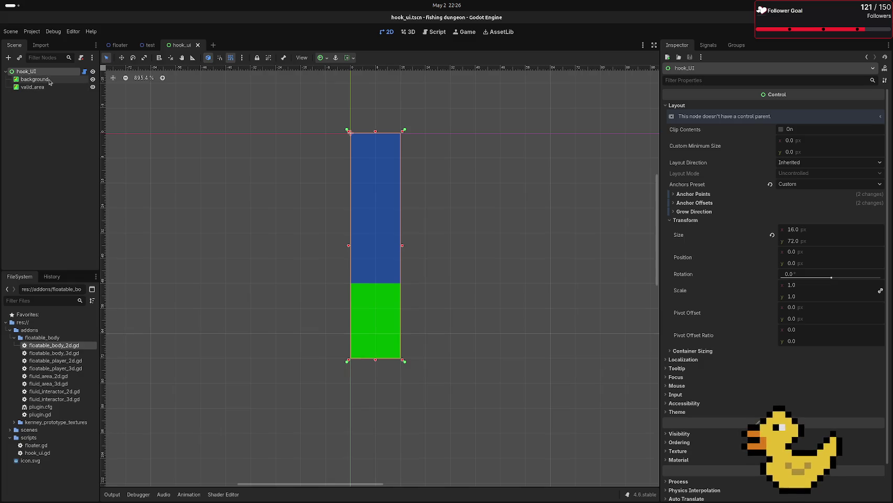
pyautogui.click(84, 71)
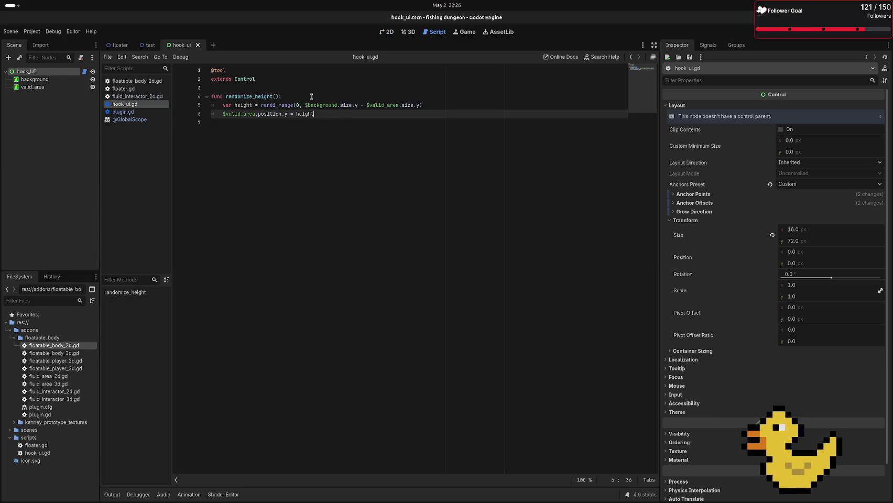
# Step: Add a _ready() function to hook_ui.gd that calls randomize_height()
pyautogui.press('Return')
pyautogui.press('Return')
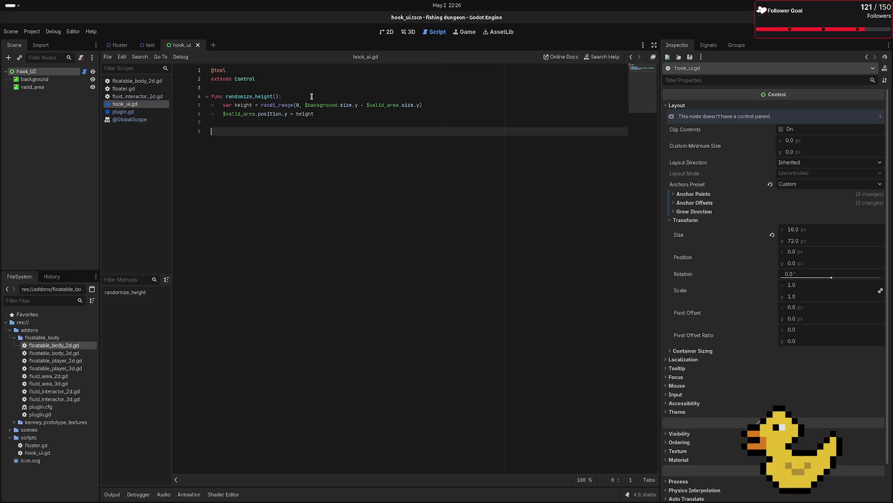
pyautogui.write('func ')
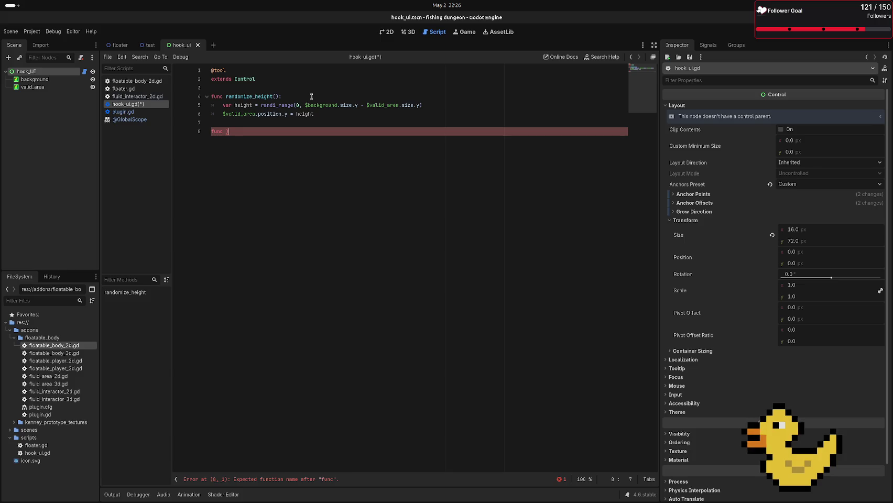
pyautogui.write('_rea')
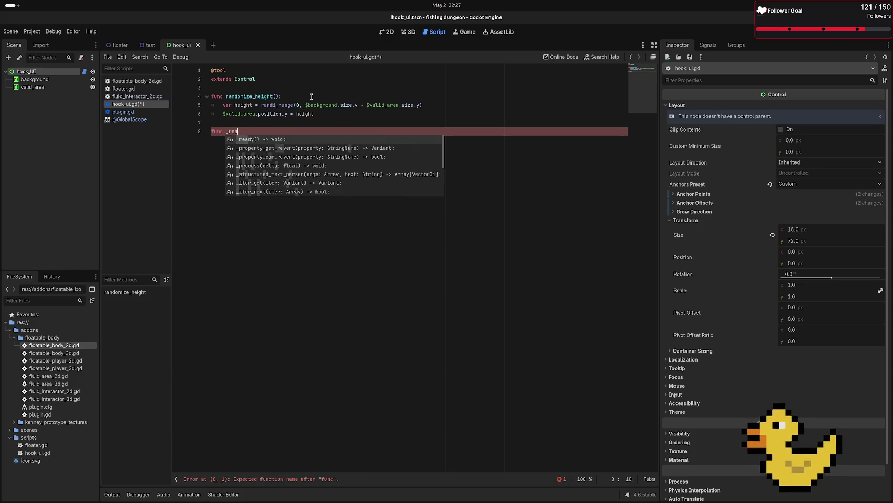
pyautogui.press('Return')
pyautogui.press('Return')
pyautogui.write('ra')
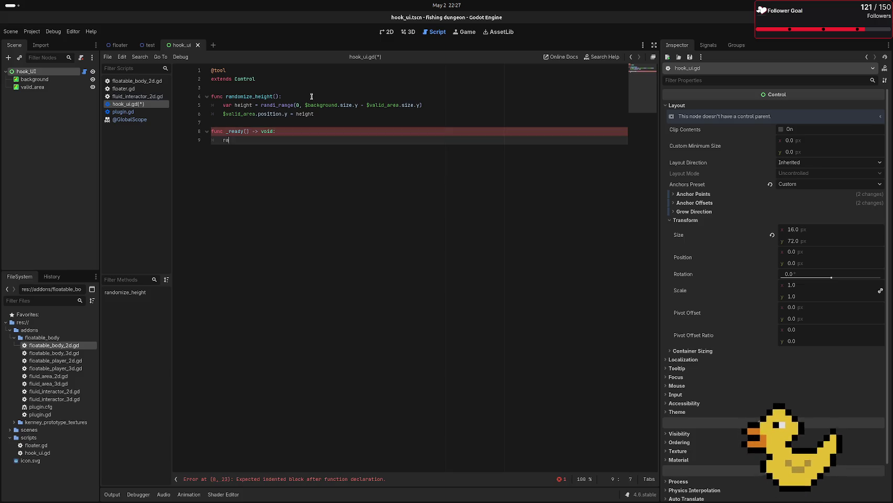
pyautogui.write('nd')
pyautogui.press('Return')
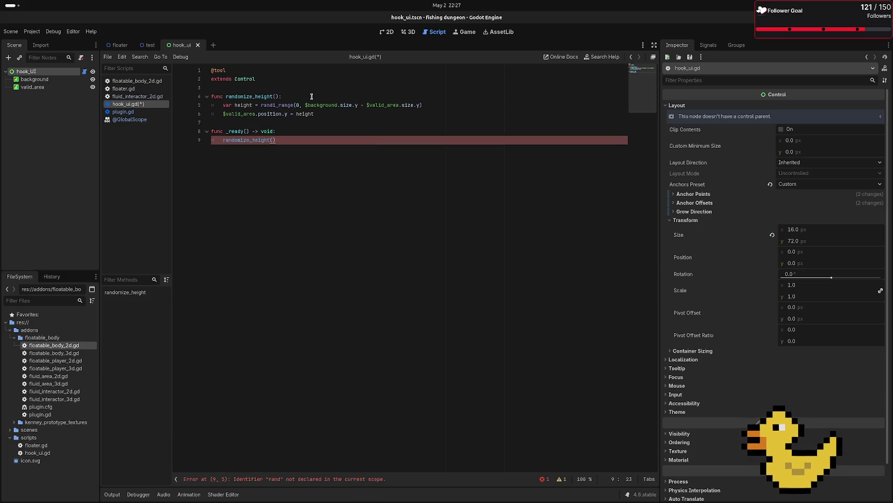
# Step: Declare randomize_height() as returning -> void and save hook_ui.gd
pyautogui.click(282, 96)
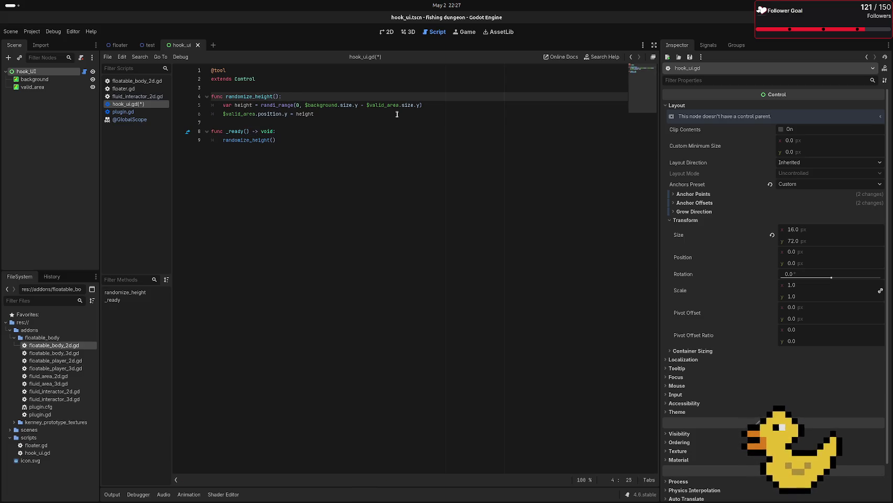
pyautogui.write('-')
pyautogui.write('> ')
pyautogui.write('vo')
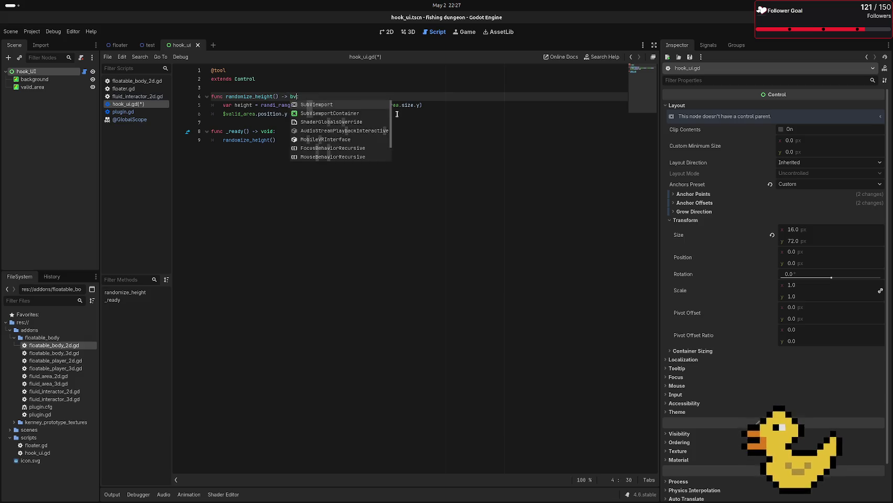
pyautogui.write("id'")
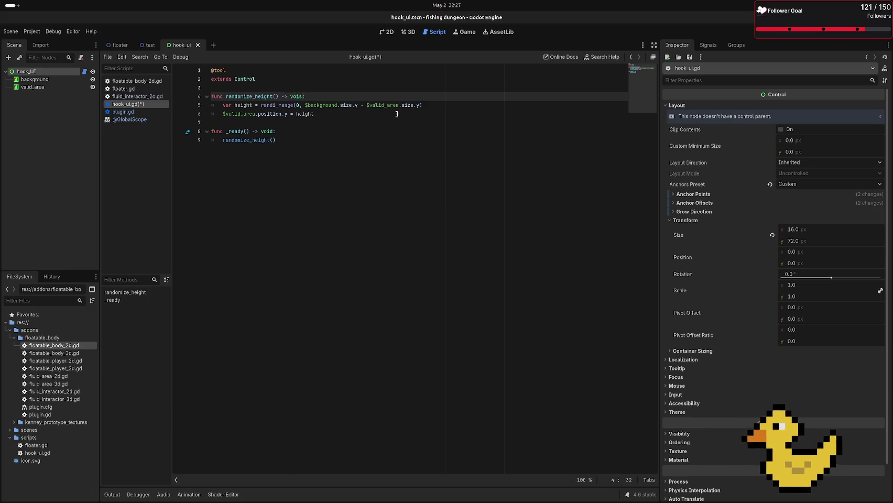
pyautogui.press('BackSpace')
pyautogui.hotkey('ctrl', 's')
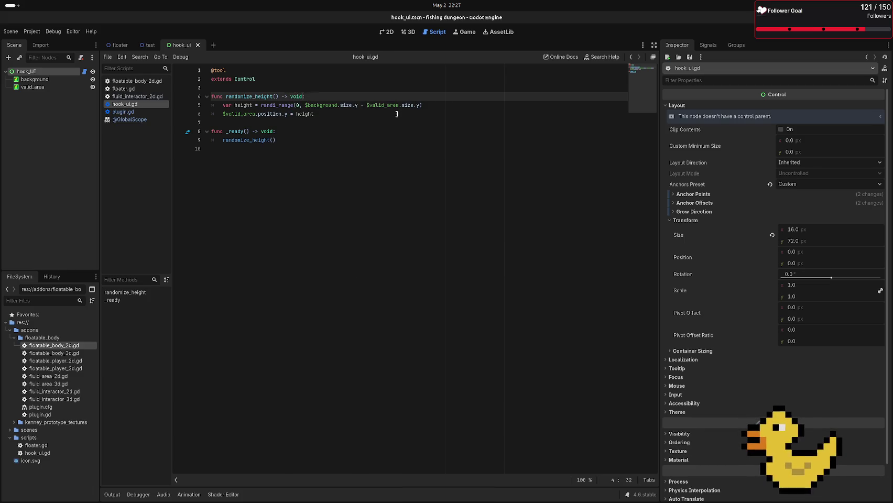
pyautogui.click(388, 32)
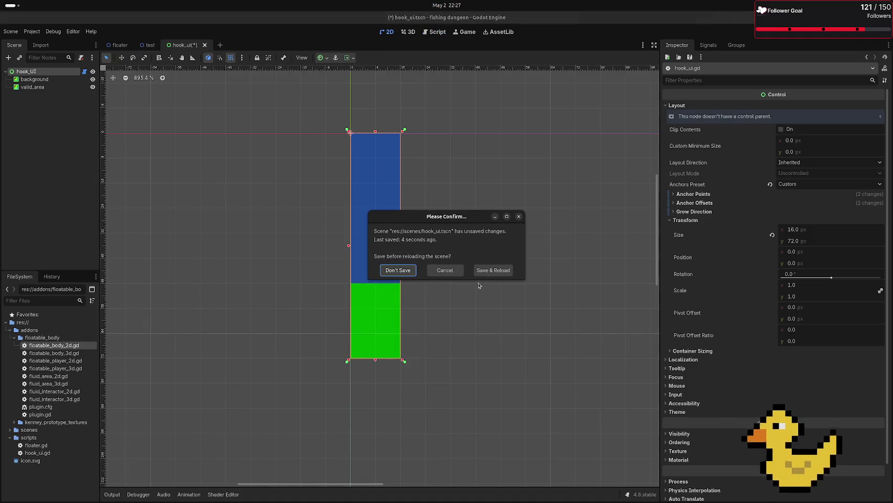
# Step: Save-and-reload hook_ui.tscn about nineteen times, checking the green band's height changes, then reopen hook_ui.gd
pyautogui.click(489, 274)
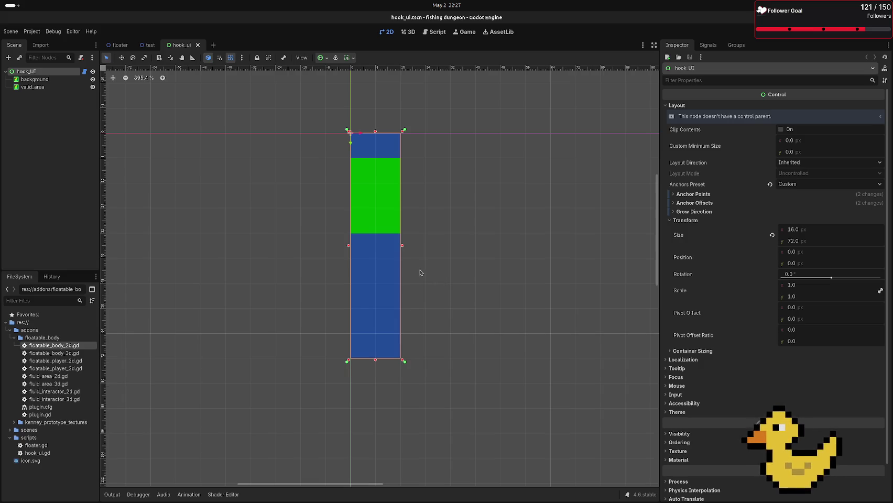
pyautogui.click(489, 272)
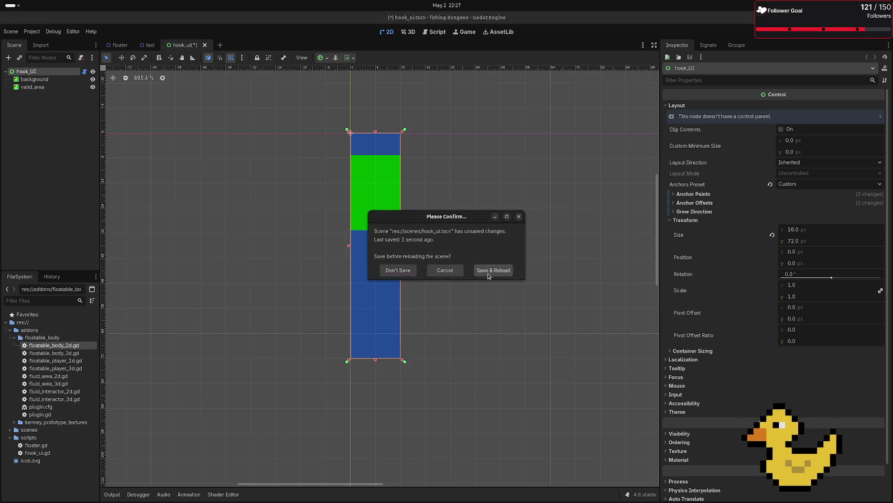
pyautogui.click(488, 271)
pyautogui.click(489, 271)
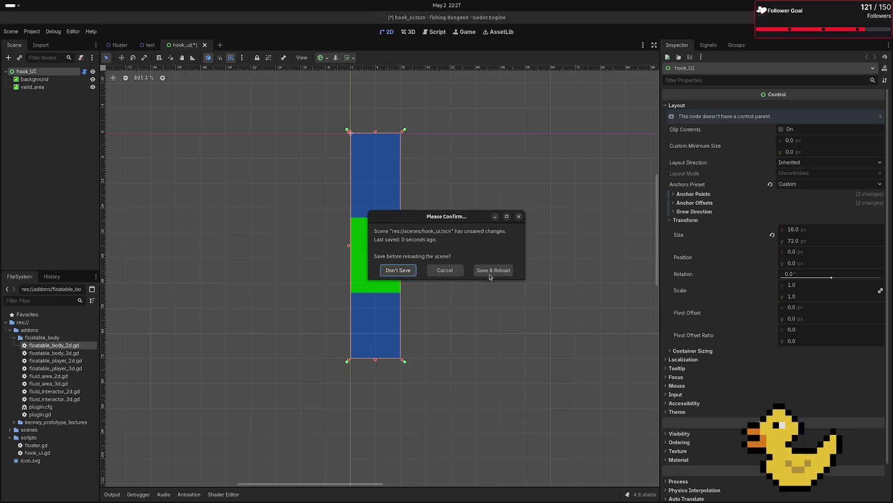
pyautogui.click(490, 274)
pyautogui.click(490, 273)
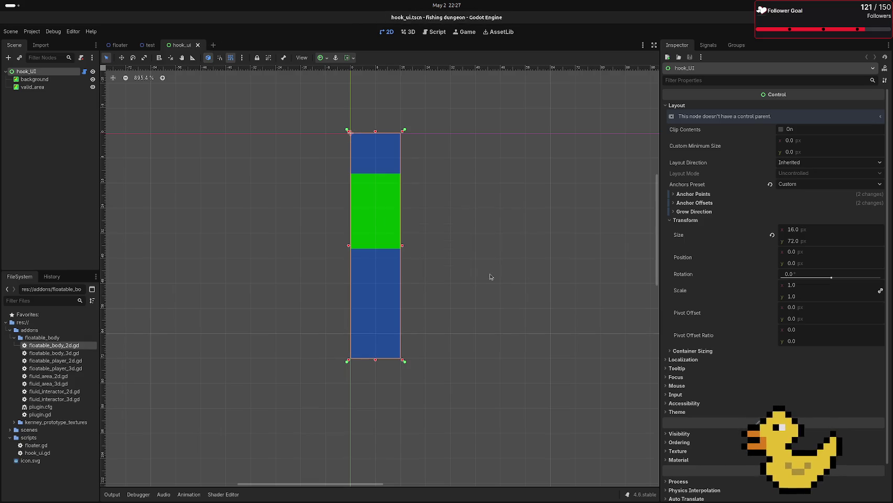
pyautogui.click(491, 272)
pyautogui.click(493, 273)
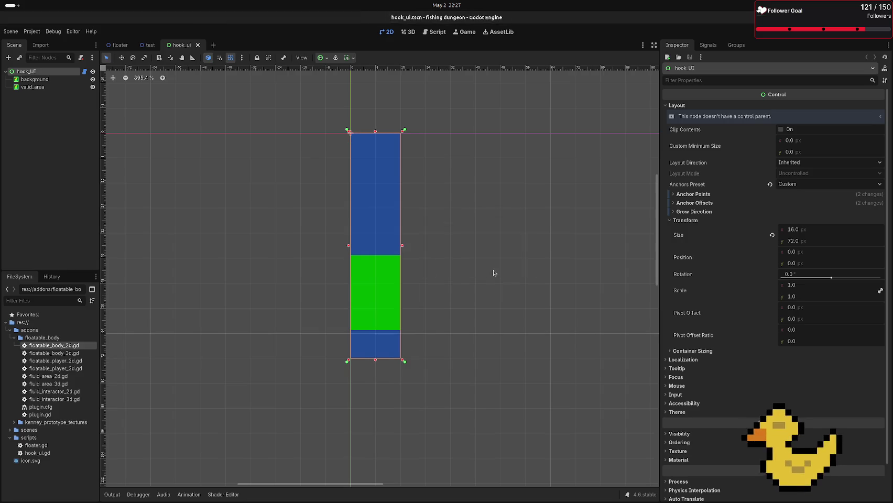
pyautogui.click(494, 273)
pyautogui.click(494, 273)
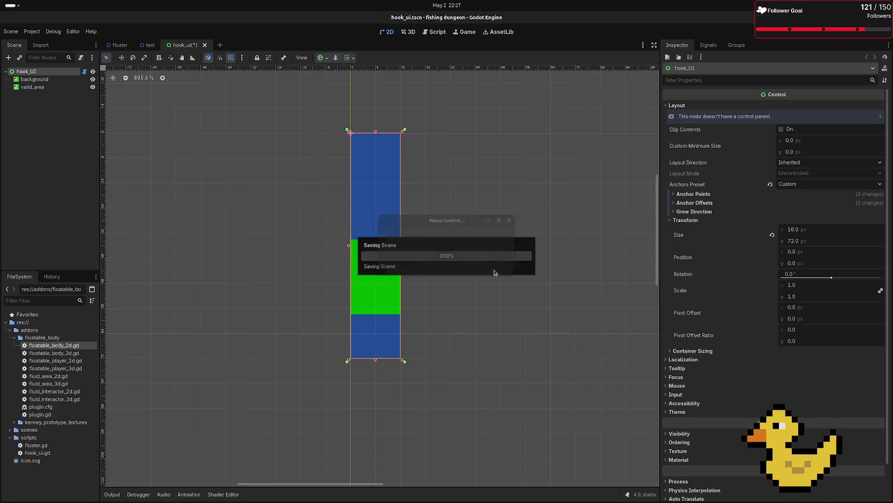
pyautogui.click(494, 274)
pyautogui.click(494, 273)
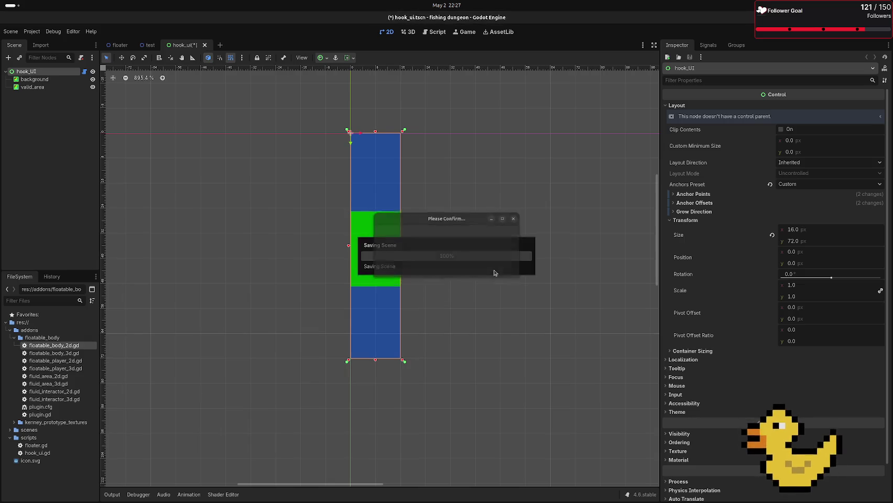
pyautogui.click(495, 273)
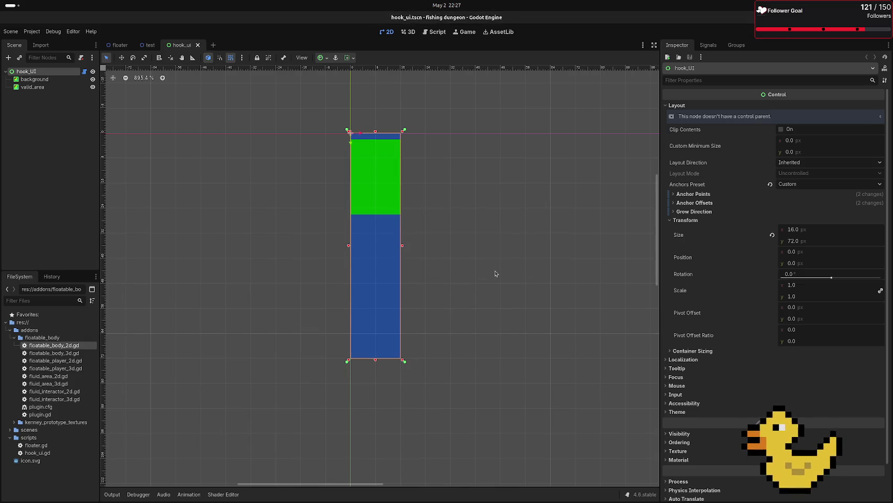
pyautogui.click(494, 272)
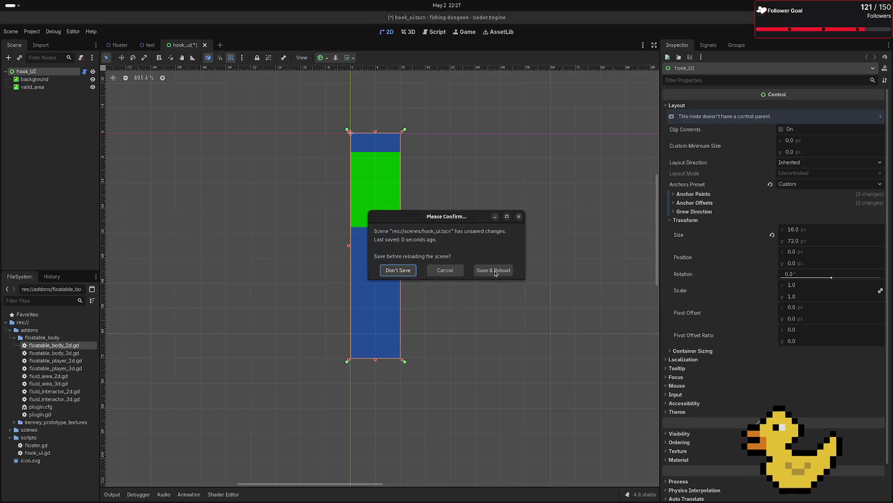
pyautogui.click(495, 274)
pyautogui.click(495, 273)
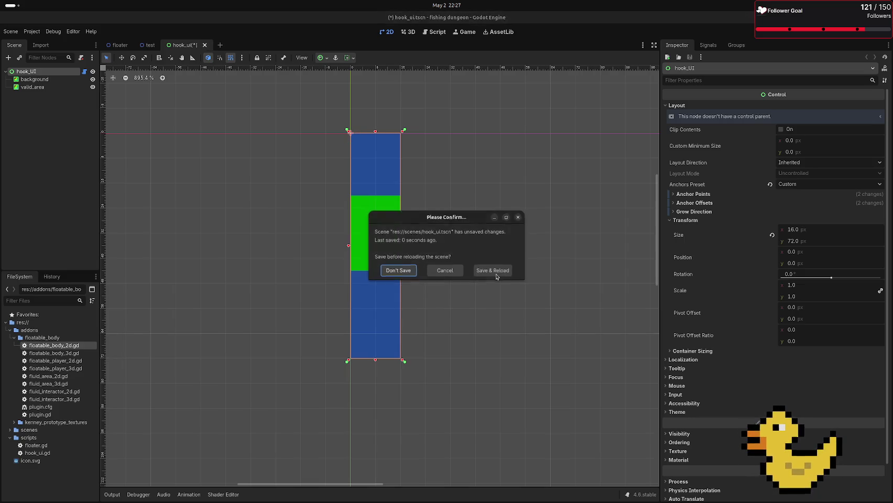
pyautogui.click(496, 273)
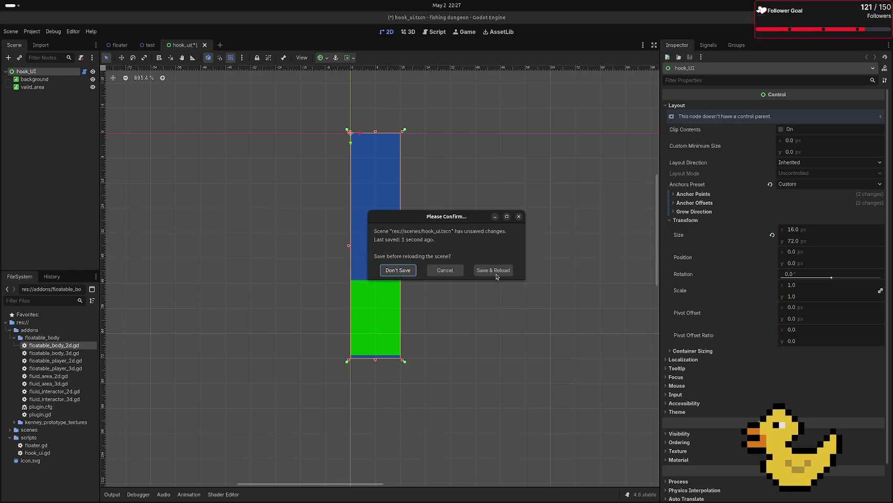
pyautogui.click(497, 274)
pyautogui.click(497, 275)
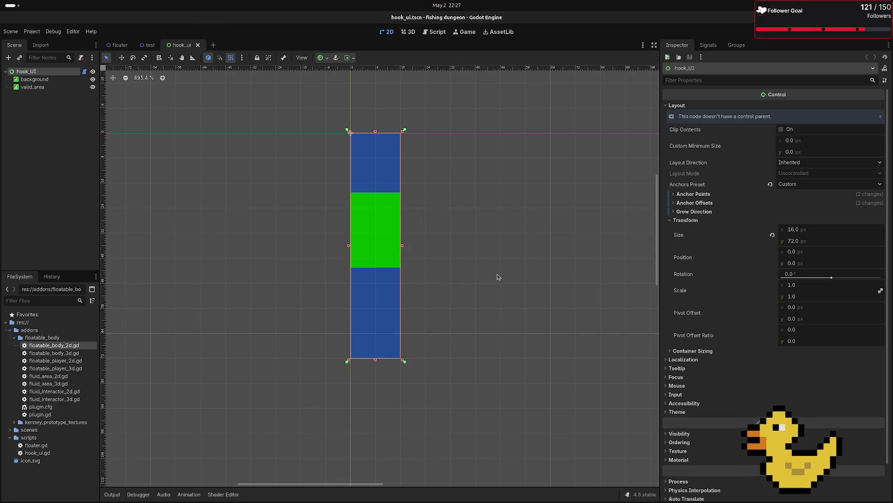
pyautogui.click(84, 72)
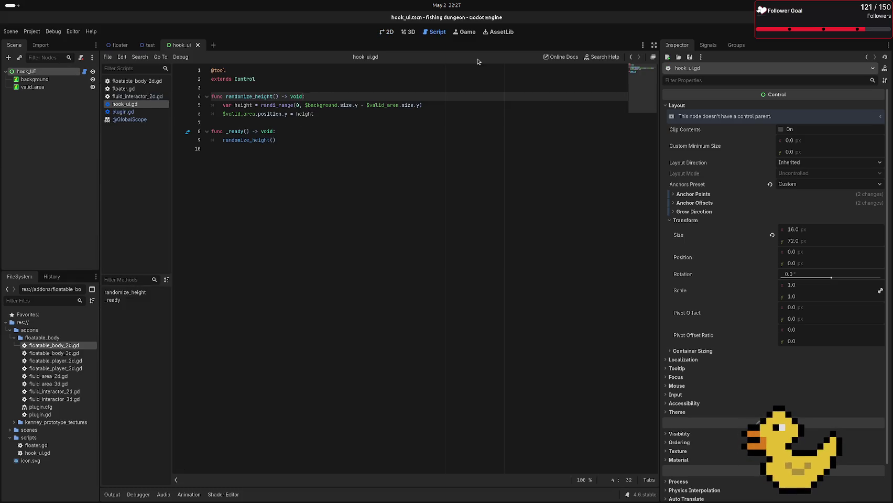
# Step: Insert a seed() call as the new first line of randomize_height()
pyautogui.press('Return')
pyautogui.press('BackSpace')
pyautogui.press('End')
pyautogui.press('Return')
pyautogui.write('v')
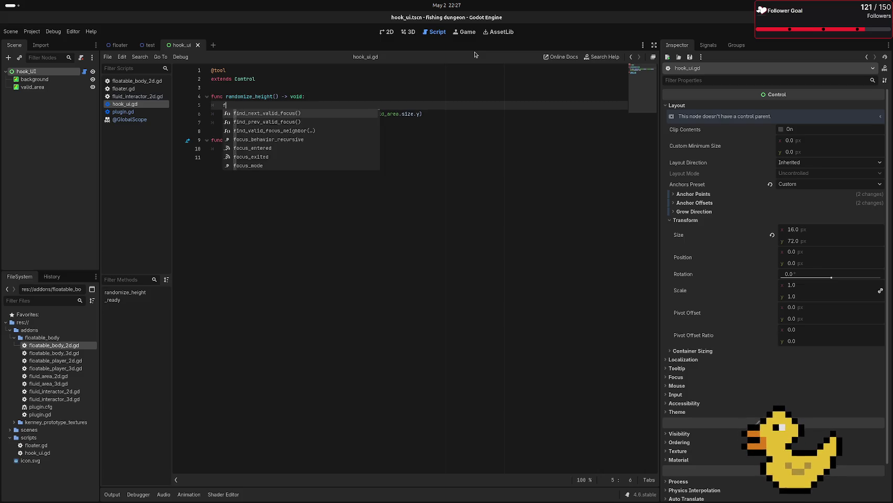
pyautogui.press('BackSpace')
pyautogui.write('s')
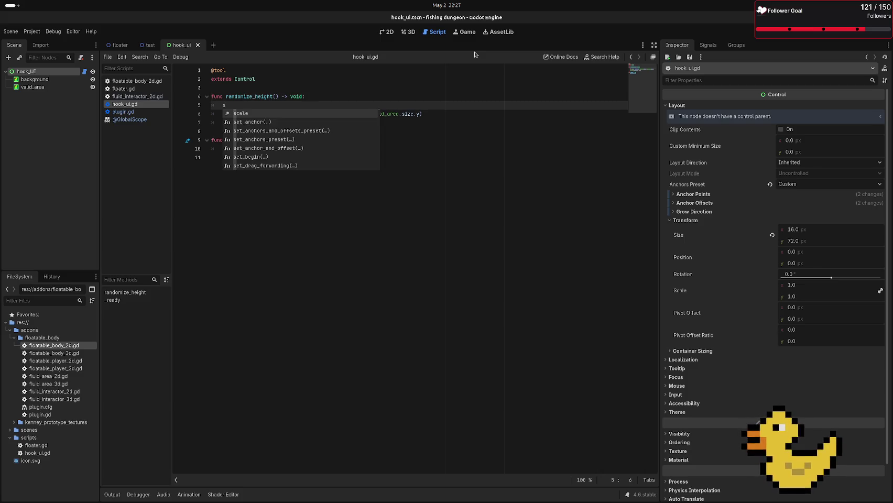
pyautogui.write('eed')
pyautogui.press('Return')
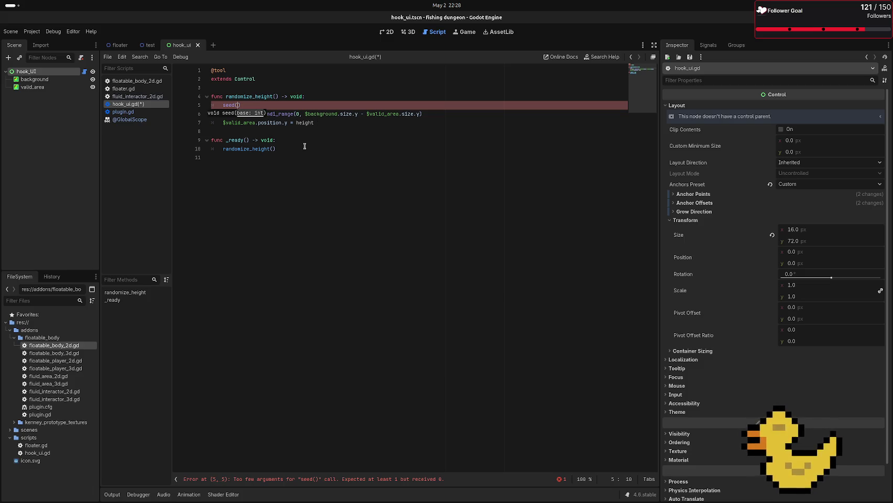
pyautogui.doubleClick(237, 96)
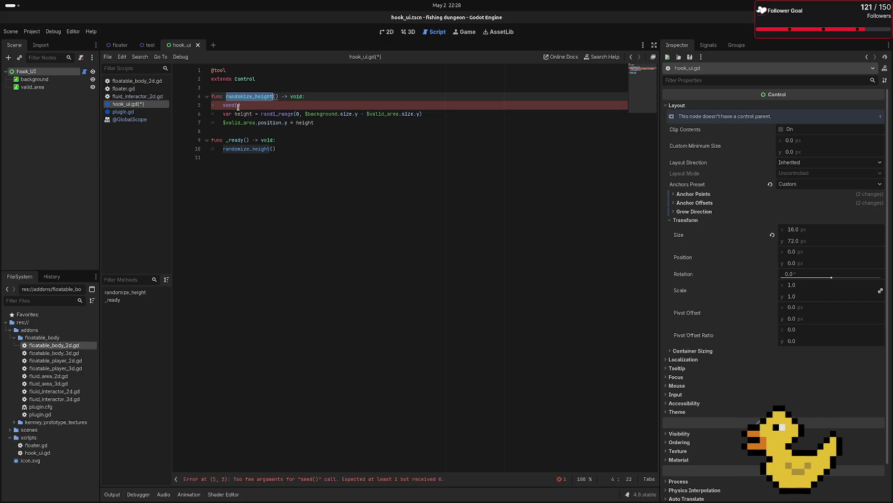
pyautogui.click(240, 105)
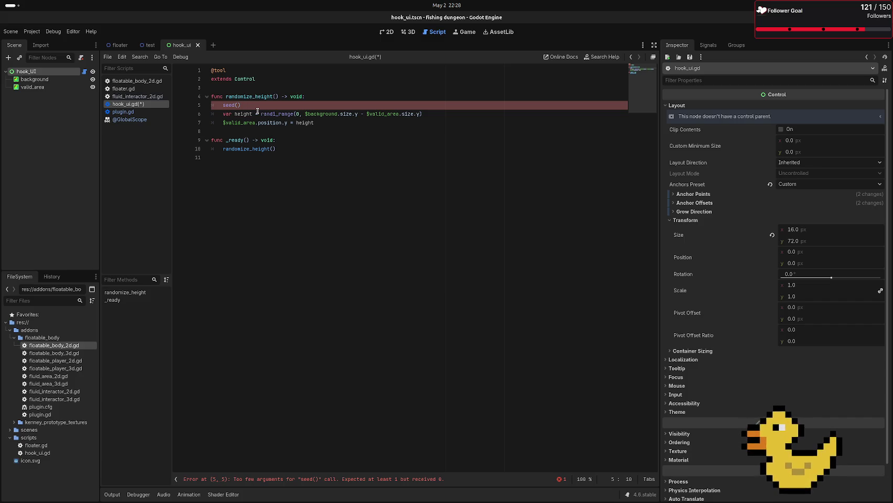
# Step: Pass Time.get_ticks_usec() to seed(), picking it from the autocomplete list
pyautogui.write('Time')
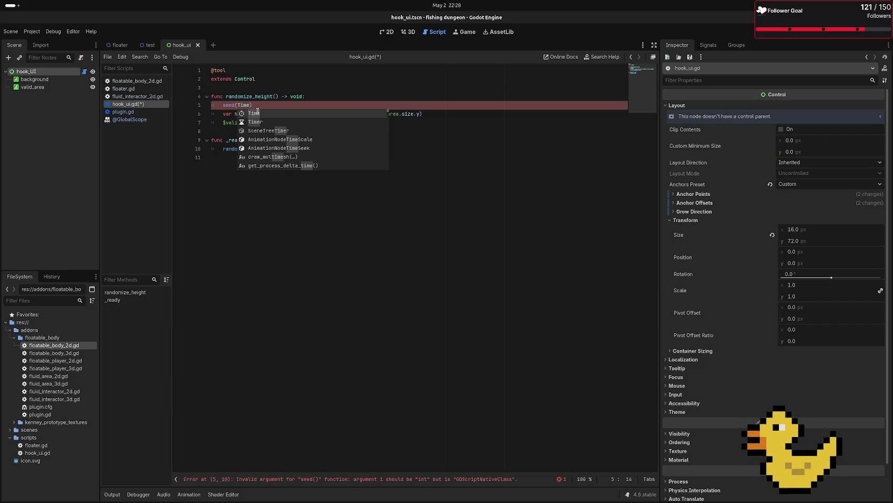
pyautogui.write('.')
pyautogui.press('Down')
pyautogui.press('Down')
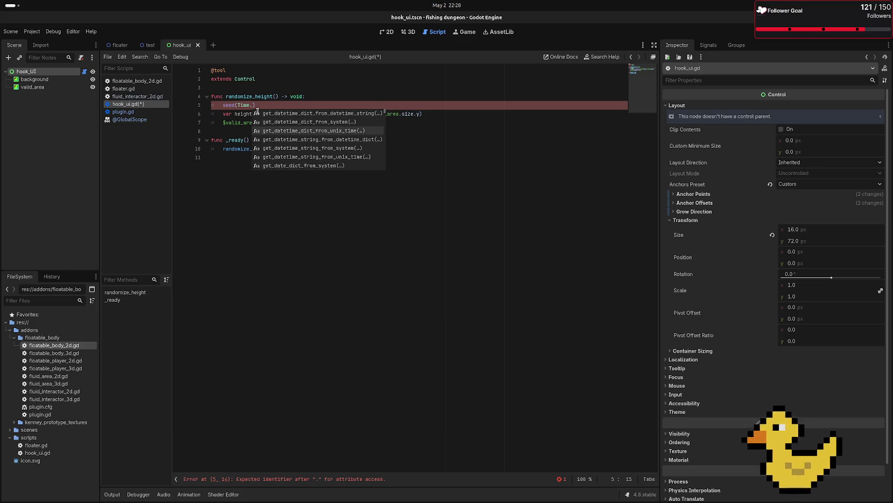
pyautogui.press('Down')
pyautogui.press('Up')
pyautogui.press('Up')
pyautogui.press('Up')
pyautogui.press('Down')
pyautogui.press('Down')
pyautogui.press('Down')
pyautogui.press('Down')
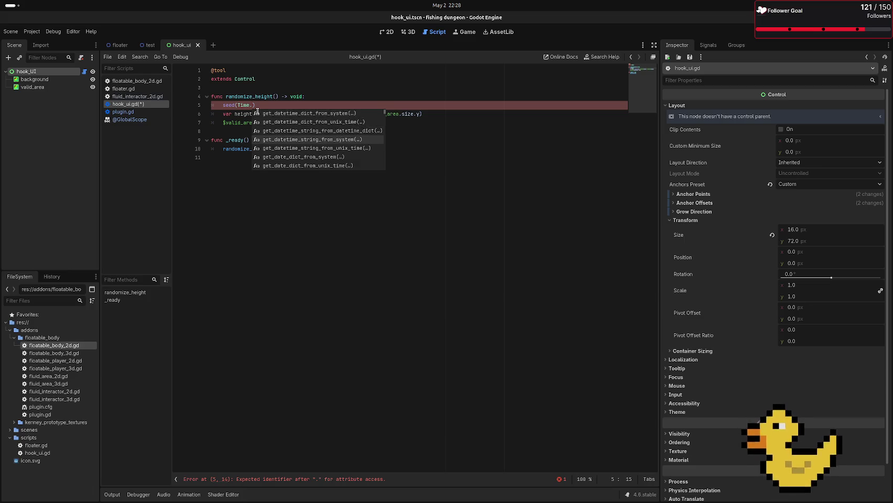
pyautogui.press('Down')
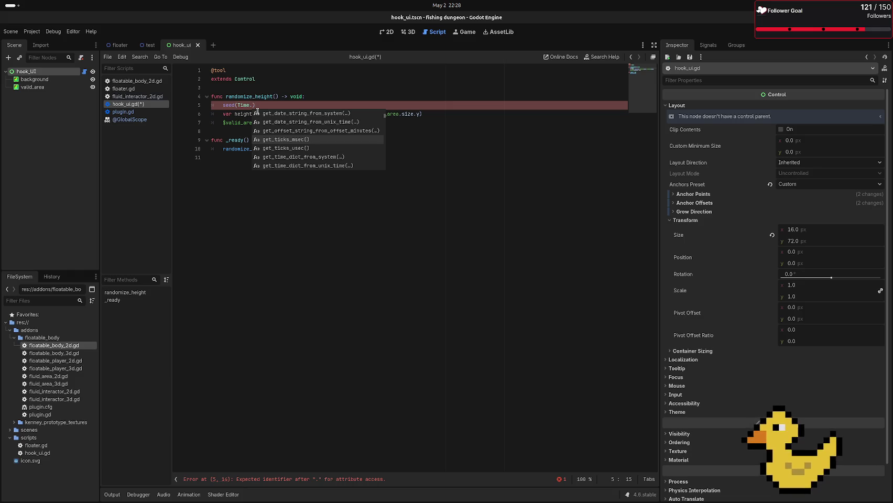
pyautogui.press('Down')
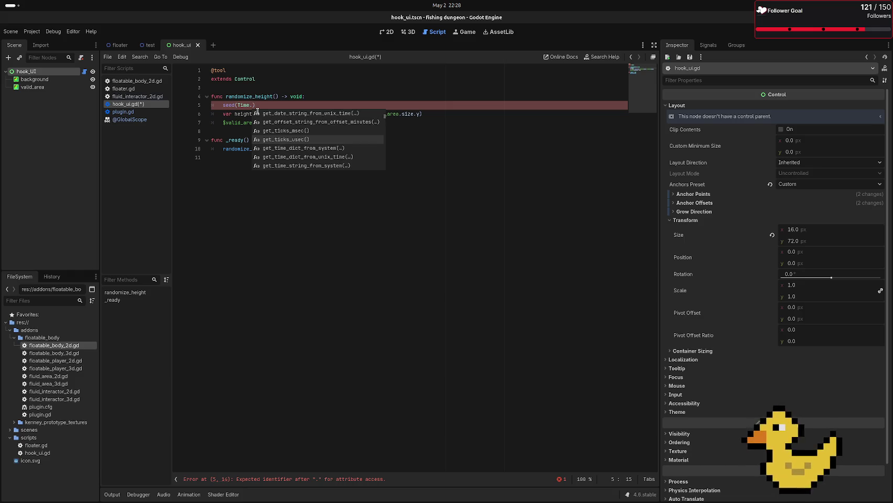
pyautogui.press('Return')
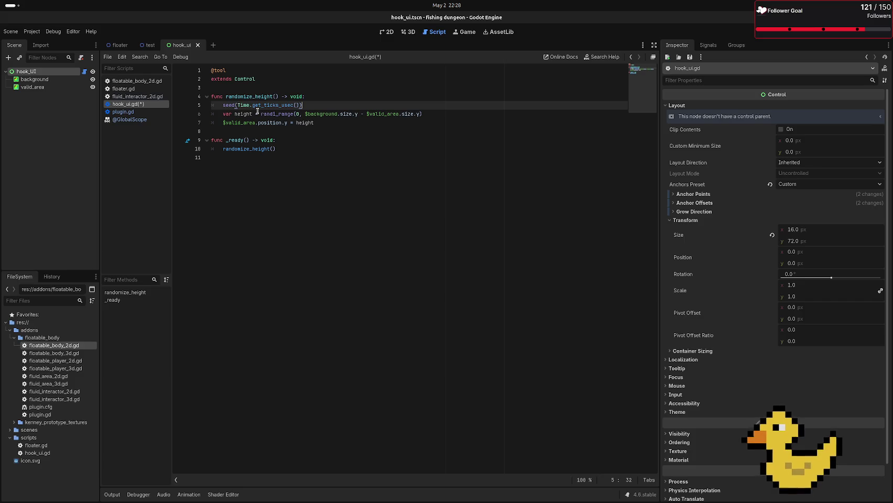
# Step: Inspect the seed(Time.get_ticks_usec()) line and open the Time class reference for get_ticks_usec
pyautogui.click(282, 189)
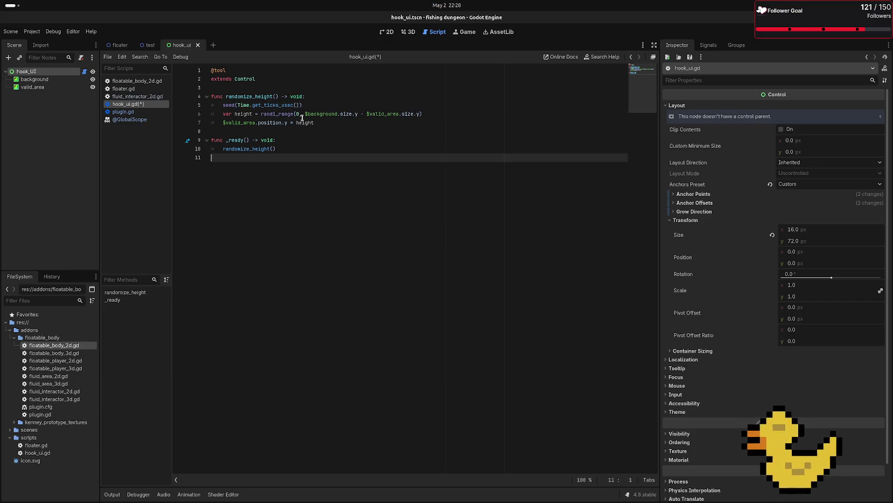
pyautogui.moveTo(302, 105); pyautogui.dragTo(248, 105)
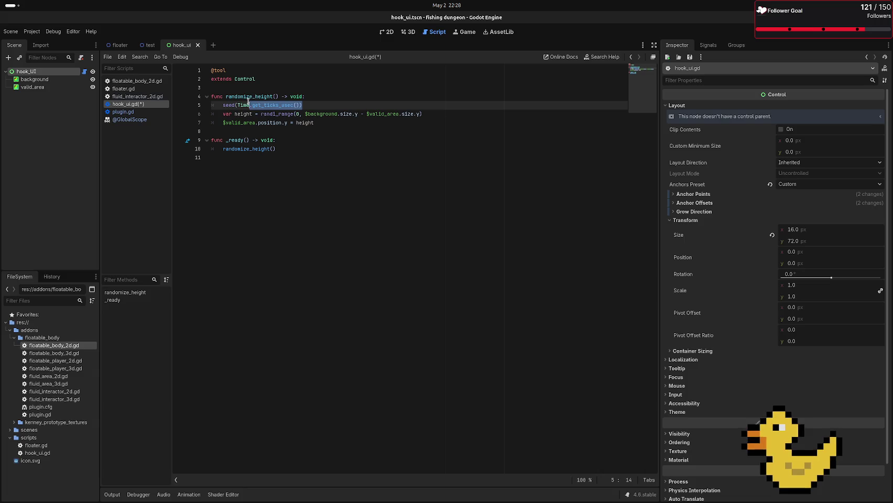
pyautogui.click(248, 105)
pyautogui.doubleClick(227, 105)
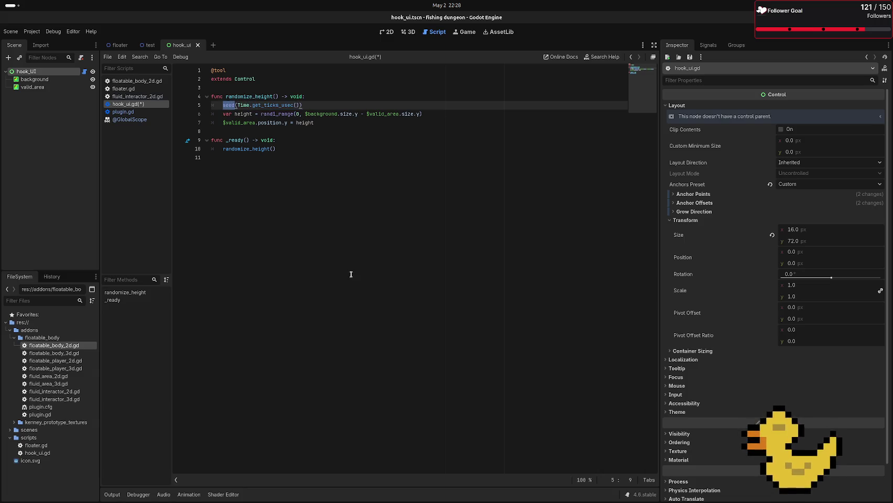
pyautogui.click(246, 105)
pyautogui.doubleClick(268, 105)
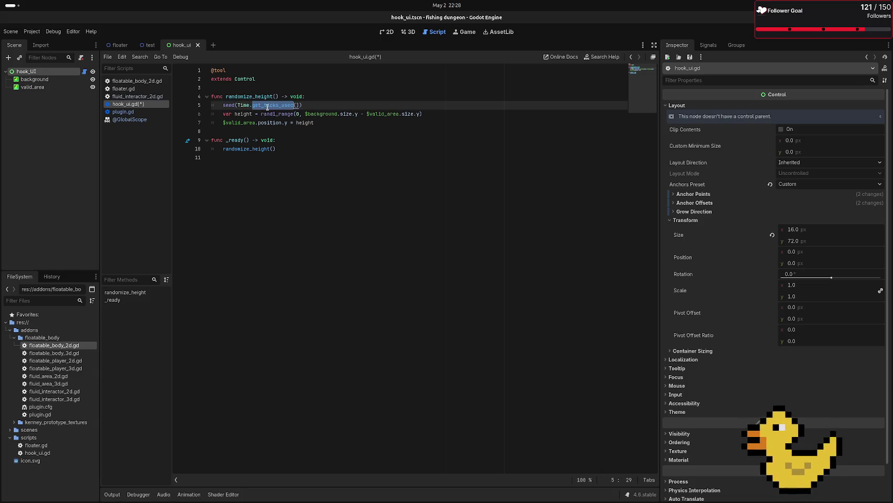
pyautogui.click(254, 105)
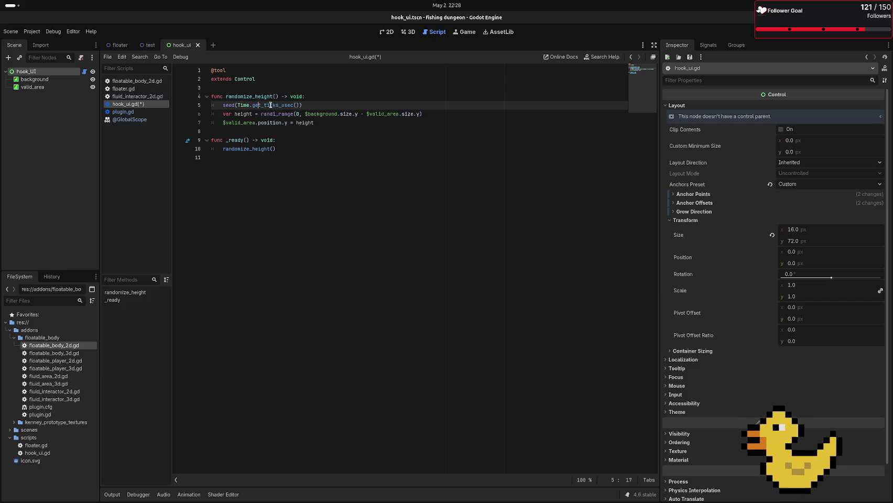
pyautogui.click(293, 104)
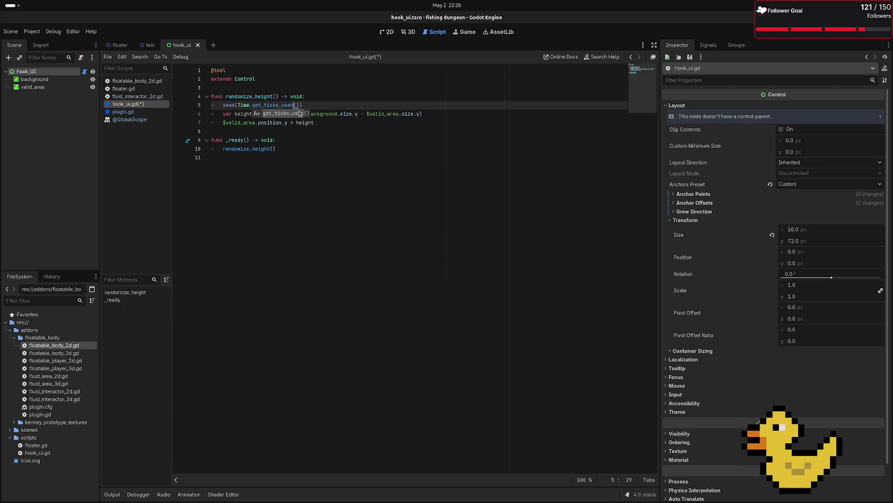
pyautogui.keyDown('ctrl'); pyautogui.click(265, 106); pyautogui.keyUp('ctrl')
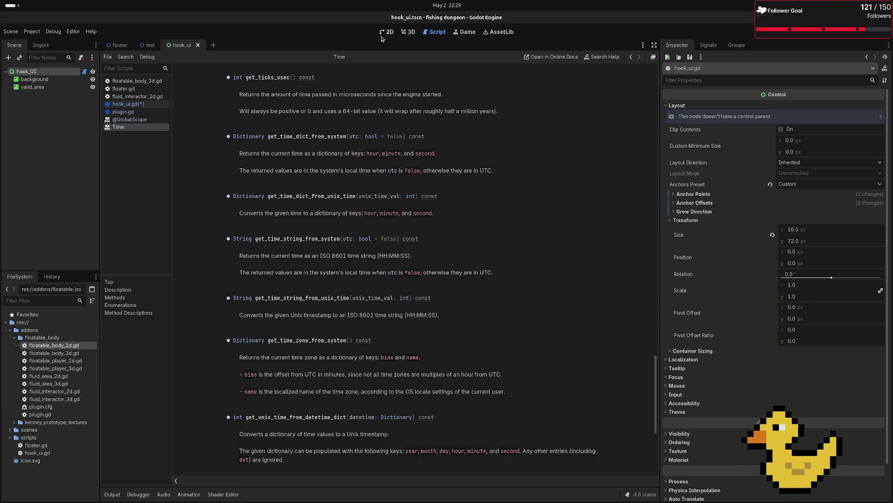
# Step: Highlight the get_ticks_usec note about wrapping after half a million years, then revisit test.tscn and hook_ui
pyautogui.moveTo(377, 111); pyautogui.dragTo(445, 117)
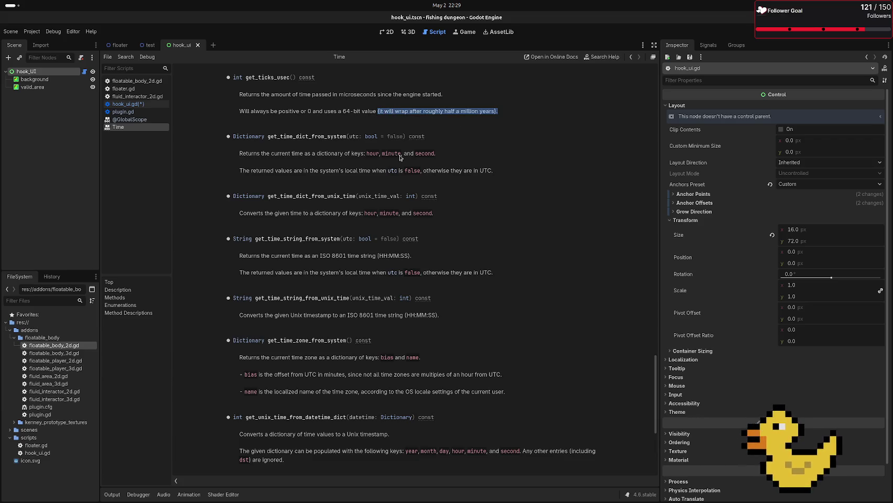
pyautogui.click(363, 111)
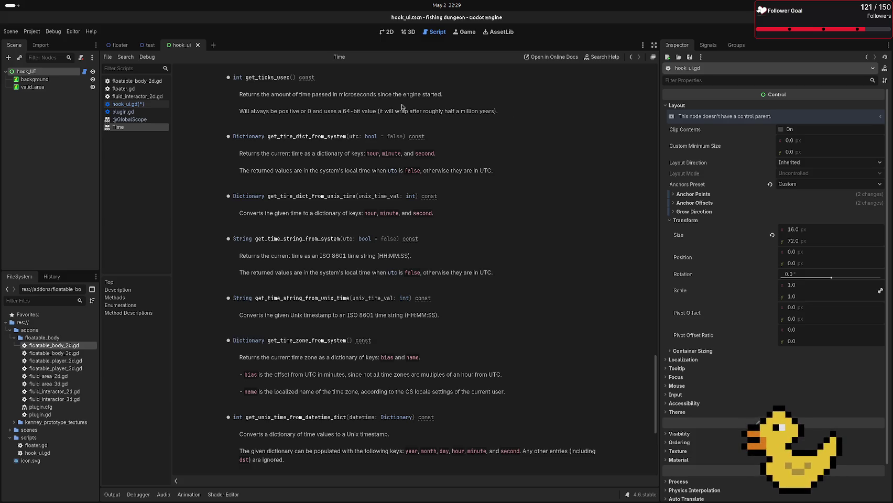
pyautogui.click(150, 45)
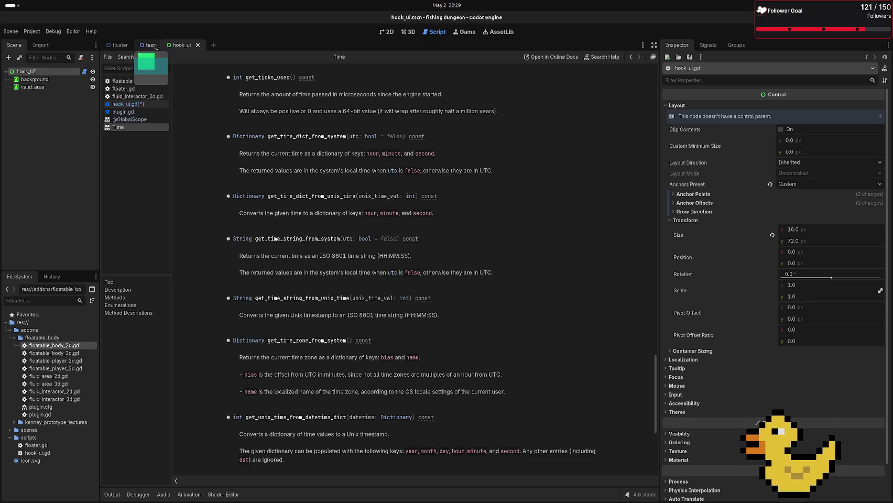
pyautogui.click(185, 47)
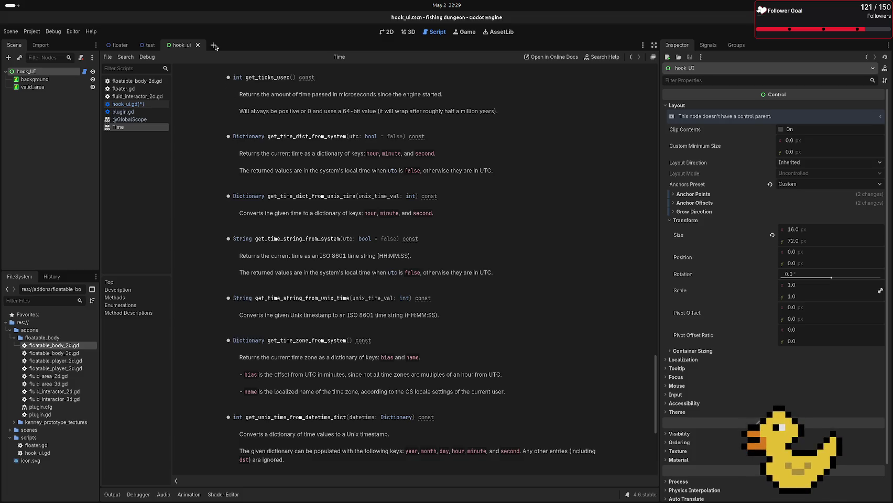
# Step: In hook_ui.gd, try a trial 'var test: unsigne' line after the seed call
pyautogui.click(84, 71)
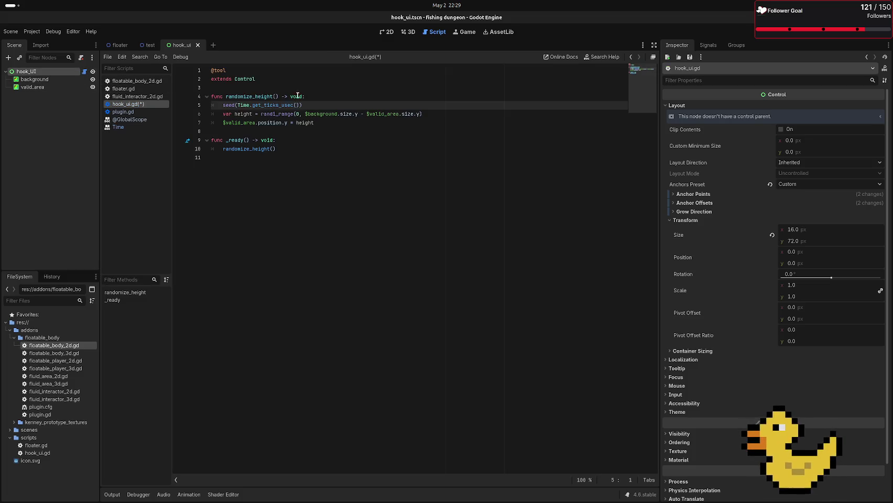
pyautogui.press('Return')
pyautogui.write('var test =')
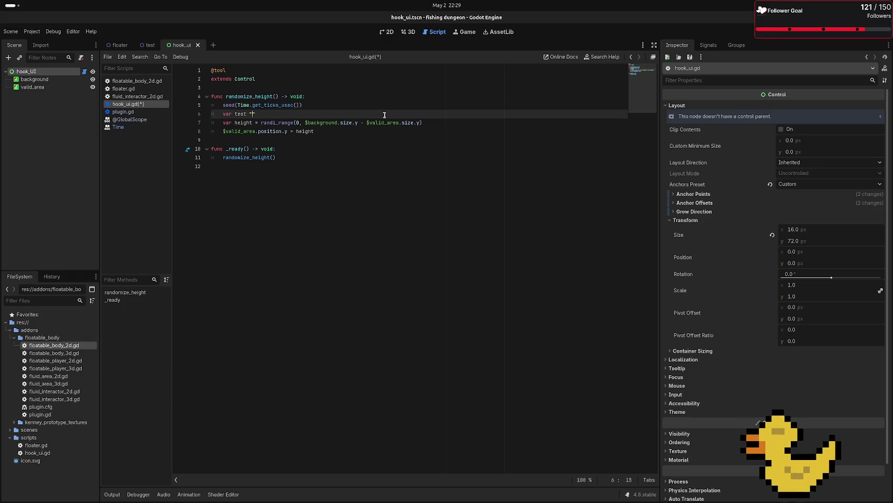
pyautogui.press('BackSpace')
pyautogui.write(': unsi')
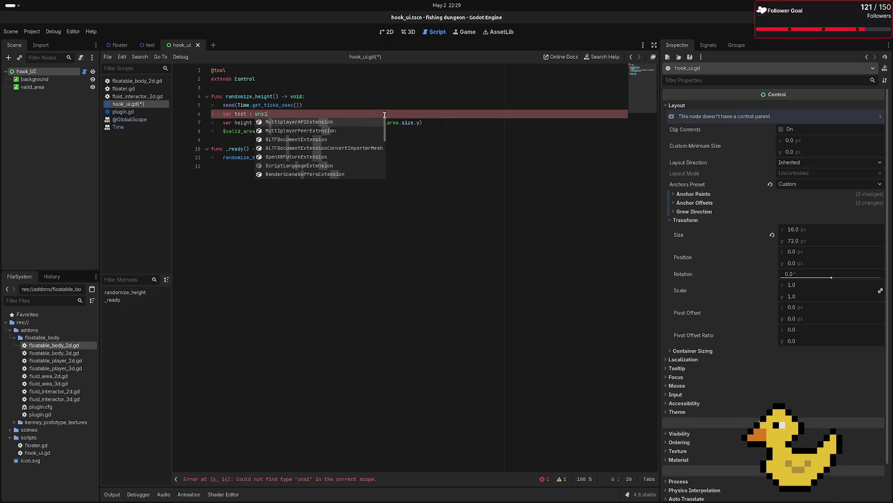
pyautogui.write('gne')
pyautogui.press('BackSpace')
pyautogui.press('BackSpace')
pyautogui.press('BackSpace')
pyautogui.press('BackSpace')
pyautogui.press('BackSpace')
pyautogui.press('BackSpace')
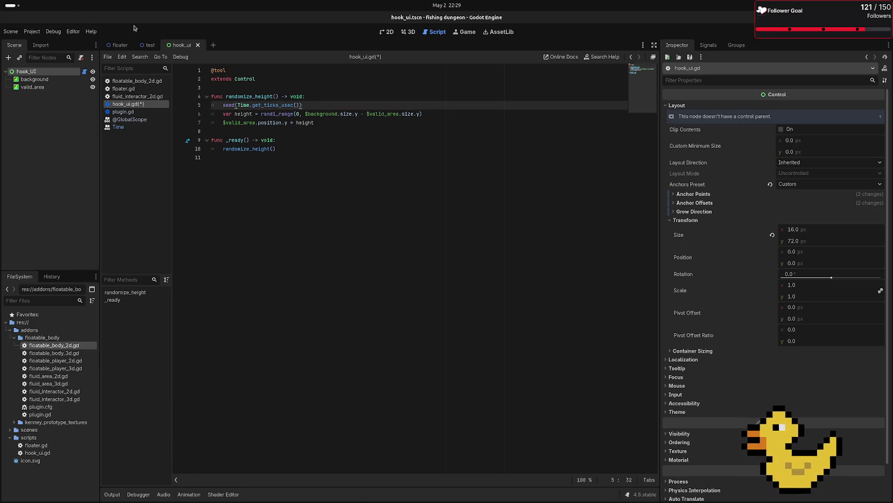
# Step: Write 0111001 in a new Firefox tab's address bar, then return to Godot
pyautogui.moveTo(1, 184)
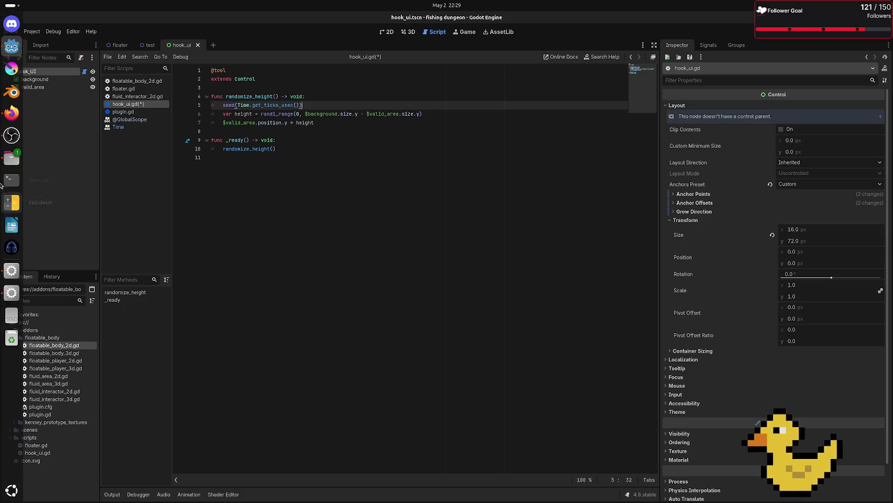
pyautogui.click(11, 113)
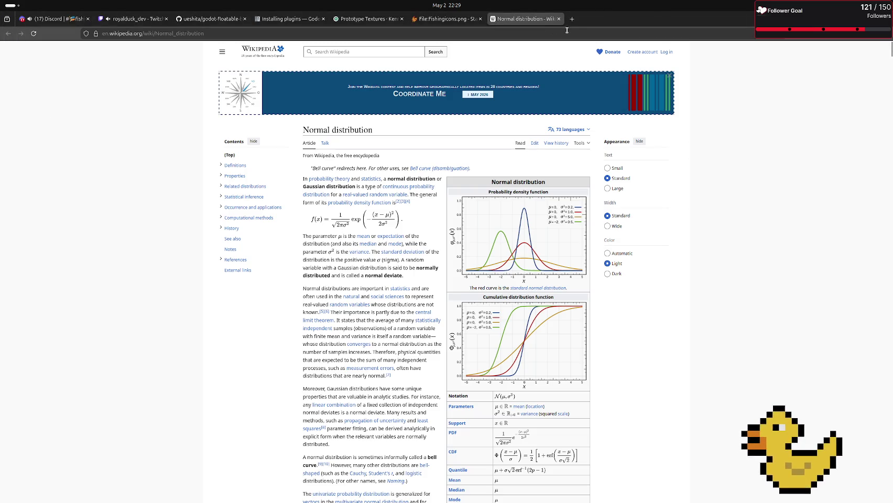
pyautogui.hotkey('ctrl', 't')
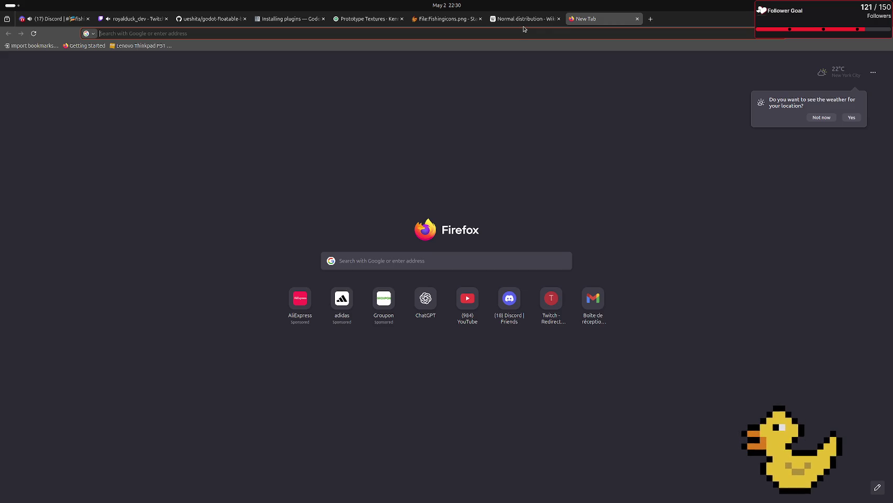
pyautogui.write('011155')
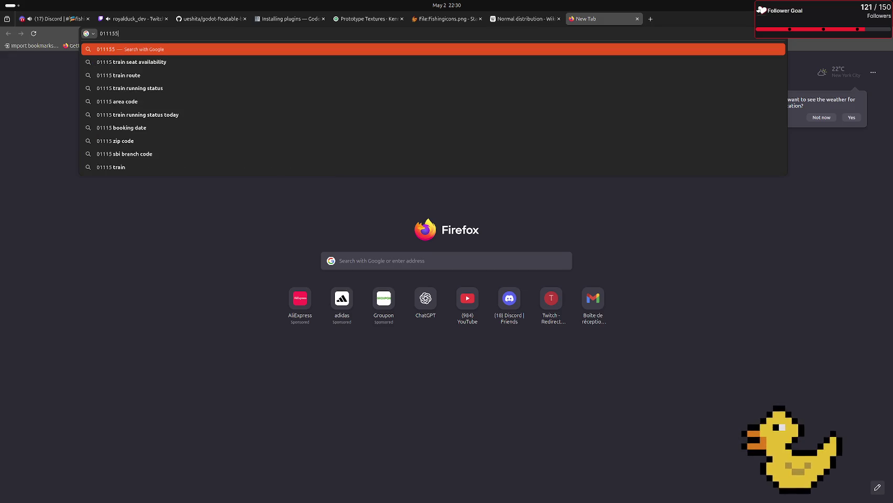
pyautogui.write('5')
pyautogui.press('BackSpace')
pyautogui.press('BackSpace')
pyautogui.press('BackSpace')
pyautogui.write('001')
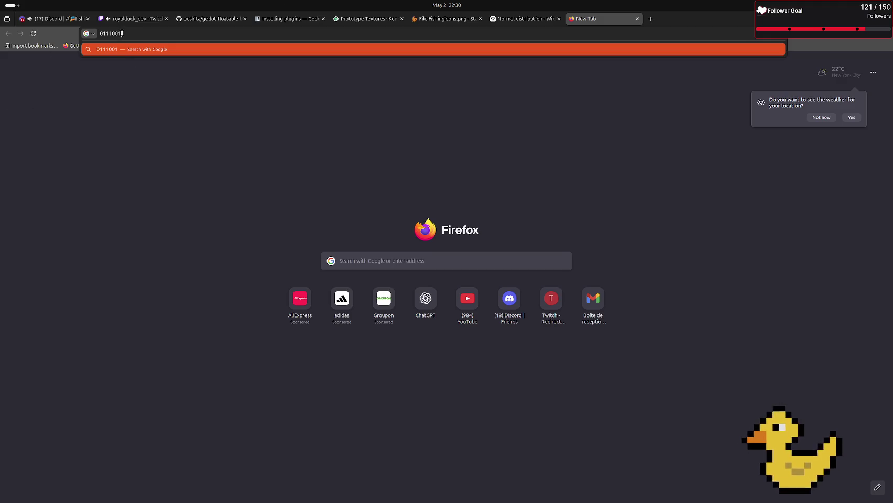
pyautogui.moveTo(121, 34); pyautogui.dragTo(97, 31)
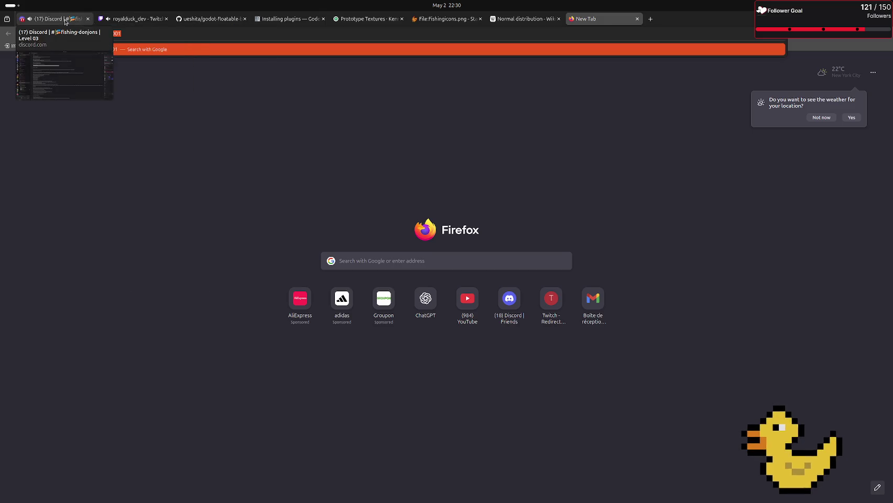
pyautogui.hotkey('alt', 'Tab')
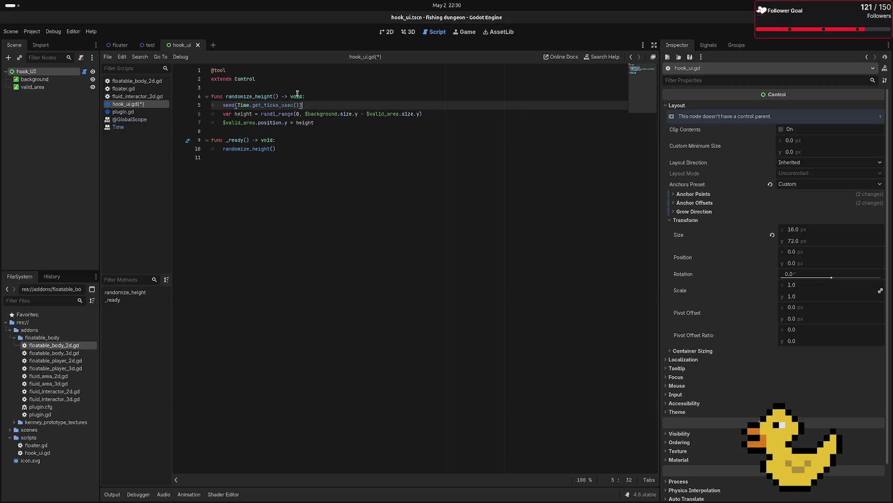
# Step: Reopen the Time reference and highlight the 64-bit wording for get_ticks_usec, then go to Firefox
pyautogui.keyDown('ctrl'); pyautogui.click(274, 105); pyautogui.keyUp('ctrl')
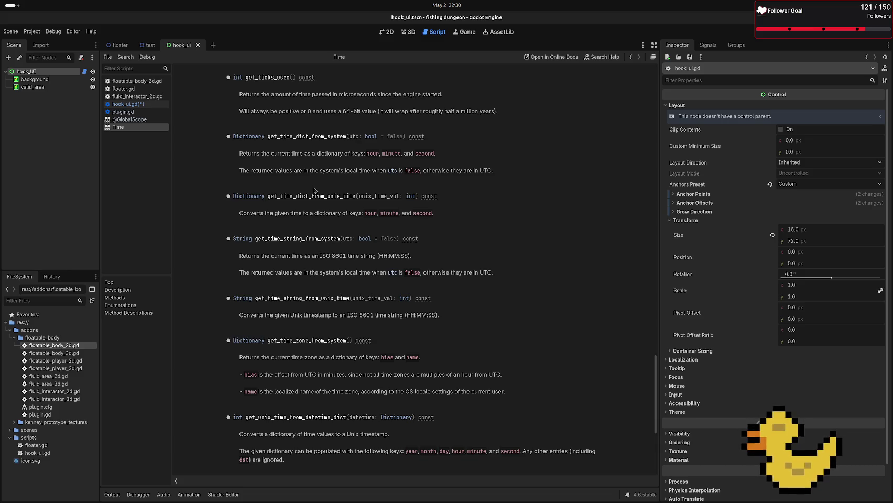
pyautogui.doubleClick(345, 113)
pyautogui.moveTo(346, 113); pyautogui.dragTo(360, 113)
pyautogui.hotkey('alt', 'Tab')
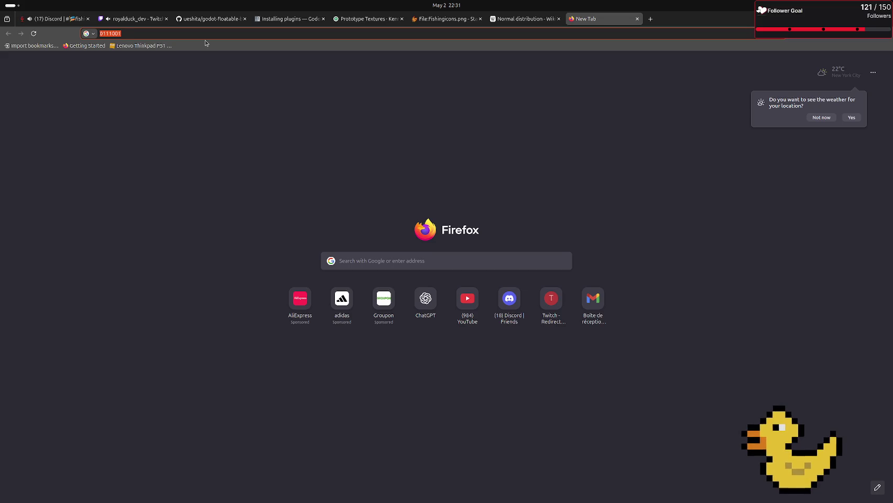
# Step: Add and remove leading 1s and a 0 on the 0111001 digits in the address bar
pyautogui.press('Home')
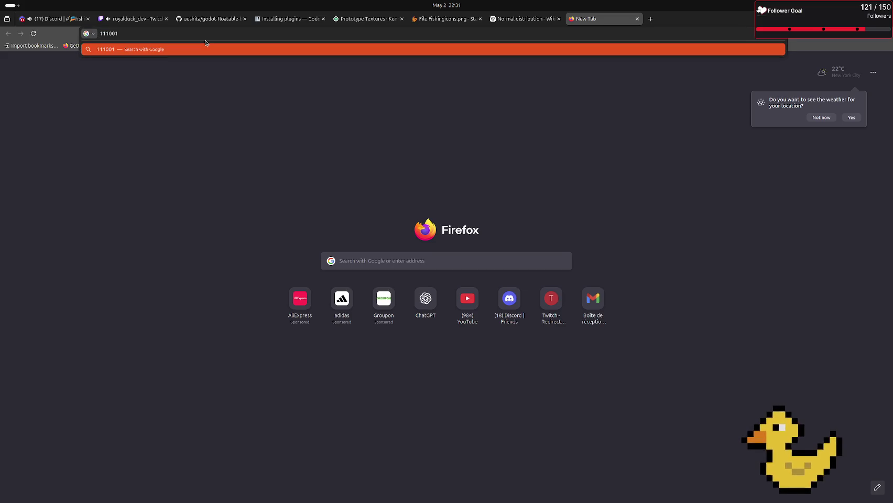
pyautogui.write('1')
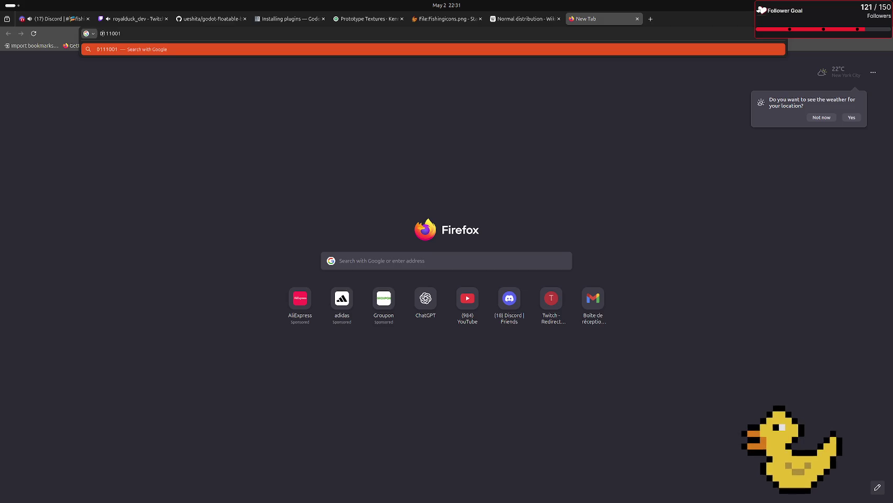
pyautogui.press('Delete')
pyautogui.press('Left')
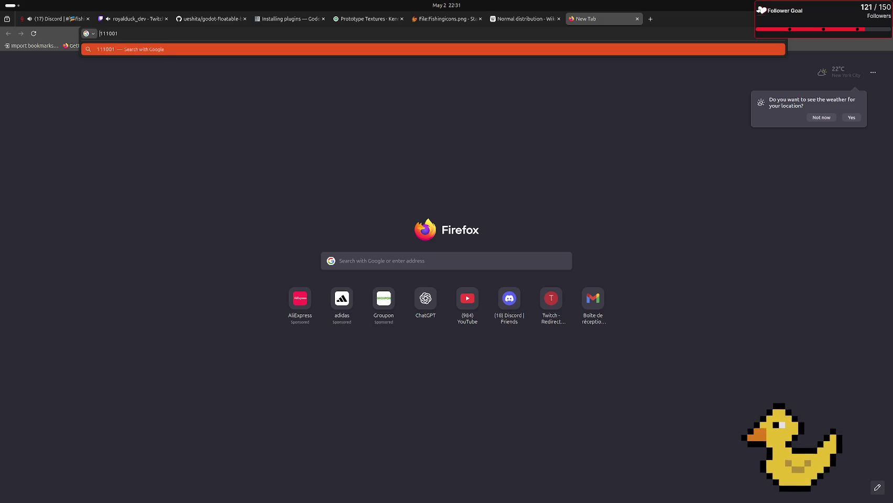
pyautogui.write('1')
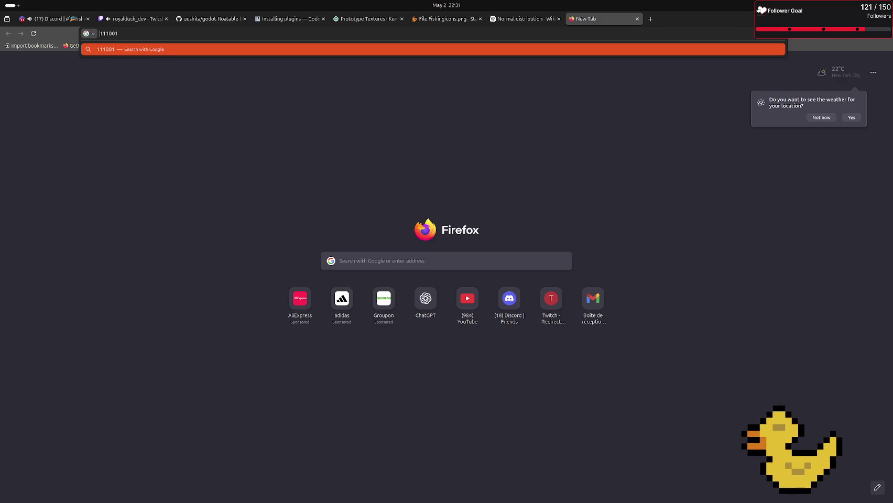
pyautogui.press('BackSpace')
pyautogui.write('1')
pyautogui.press('BackSpace')
pyautogui.write('1')
pyautogui.press('BackSpace')
pyautogui.write('0')
# Step: Highlight the leading 0, close the digits tab, and return to Godot
pyautogui.moveTo(103, 34); pyautogui.dragTo(95, 34)
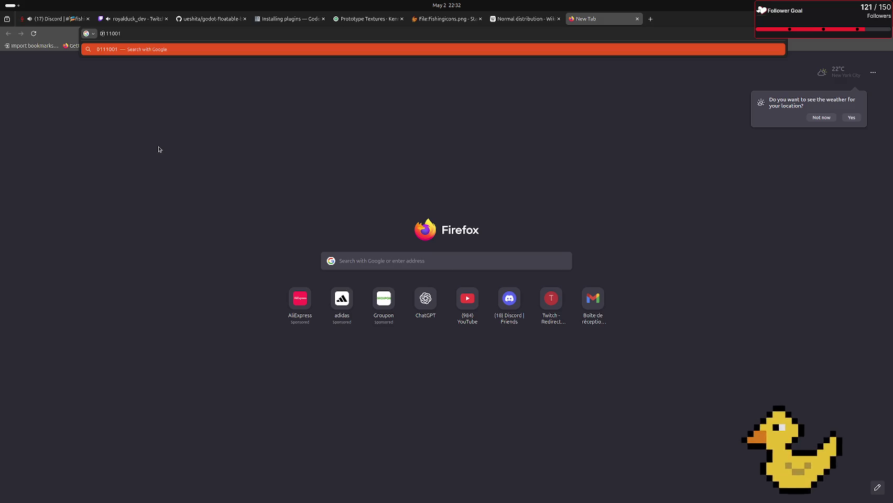
pyautogui.middleClick(581, 16)
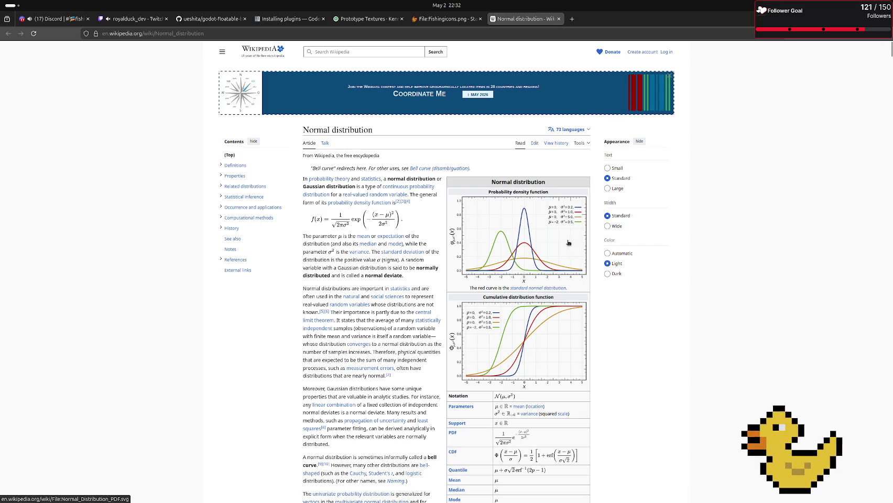
pyautogui.hotkey('alt', 'Tab')
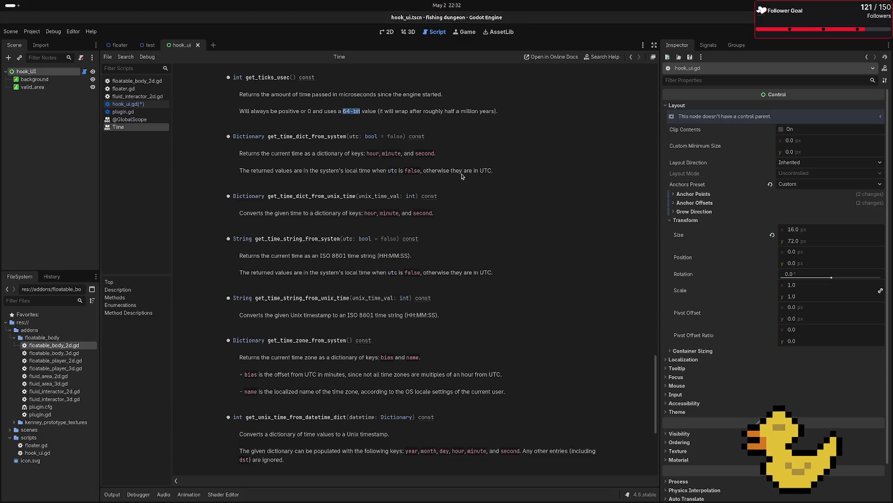
pyautogui.click(297, 79)
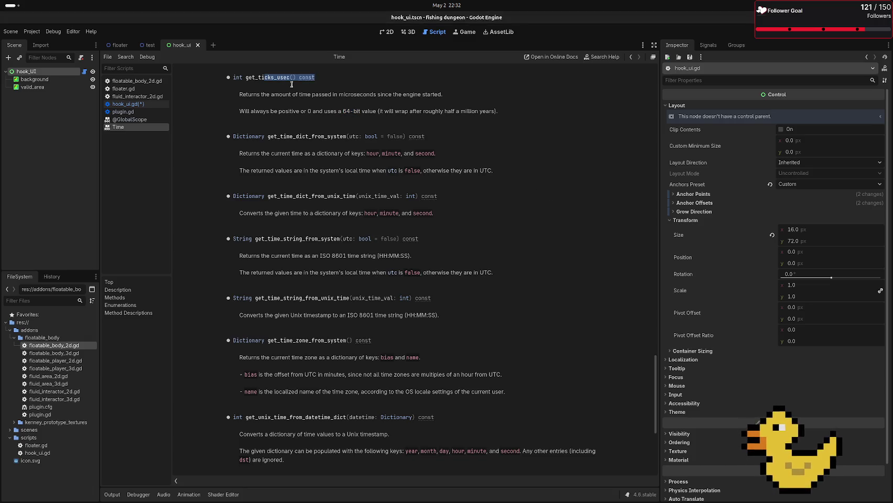
pyautogui.doubleClick(347, 111)
pyautogui.moveTo(347, 111); pyautogui.dragTo(359, 112)
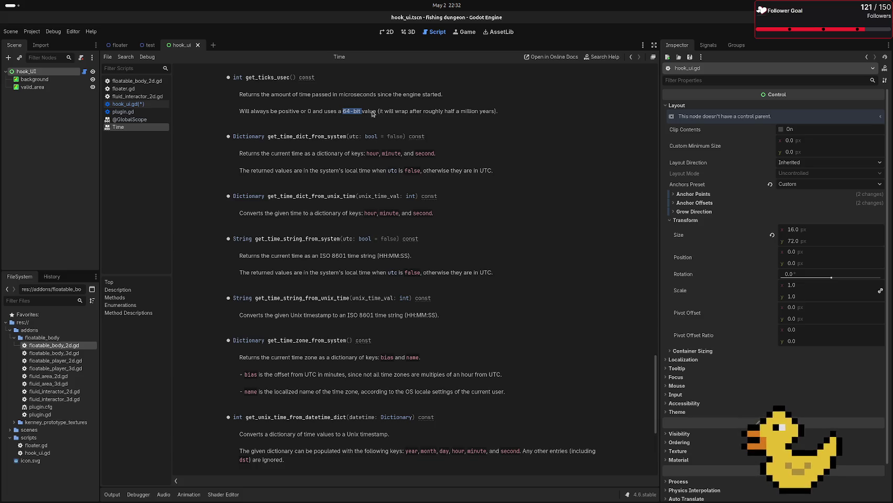
pyautogui.moveTo(379, 111); pyautogui.dragTo(495, 110)
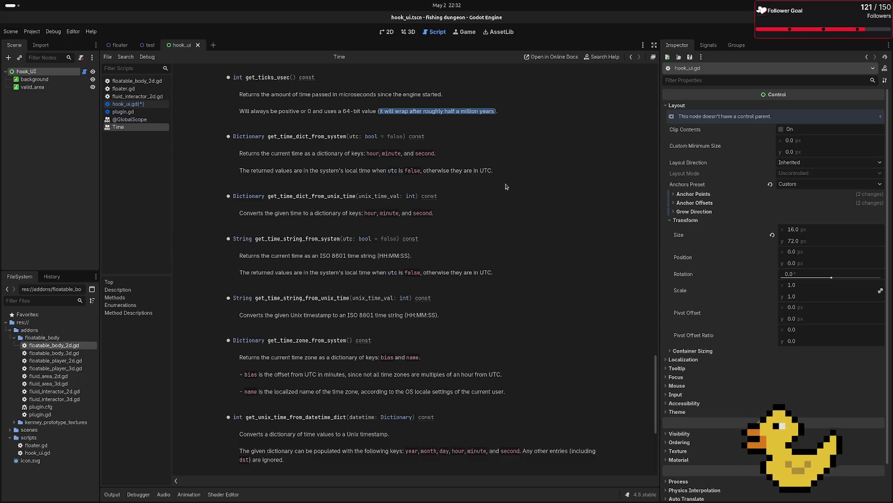
pyautogui.doubleClick(284, 79)
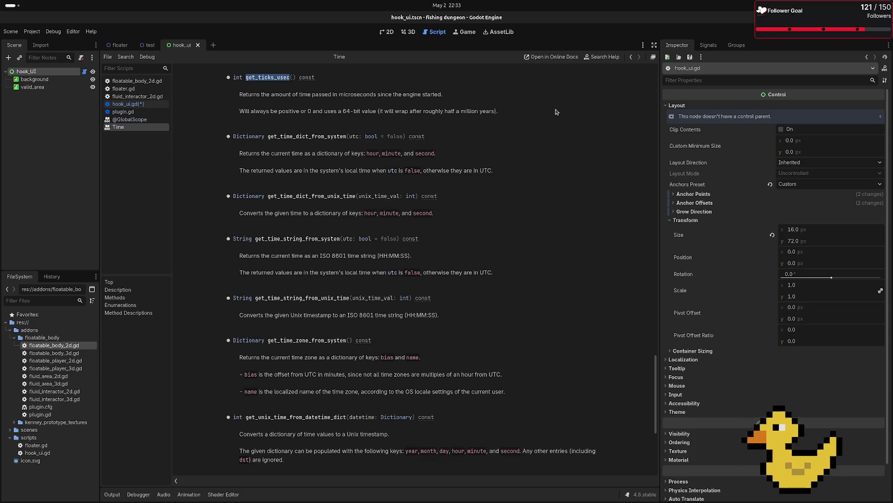
pyautogui.doubleClick(347, 111)
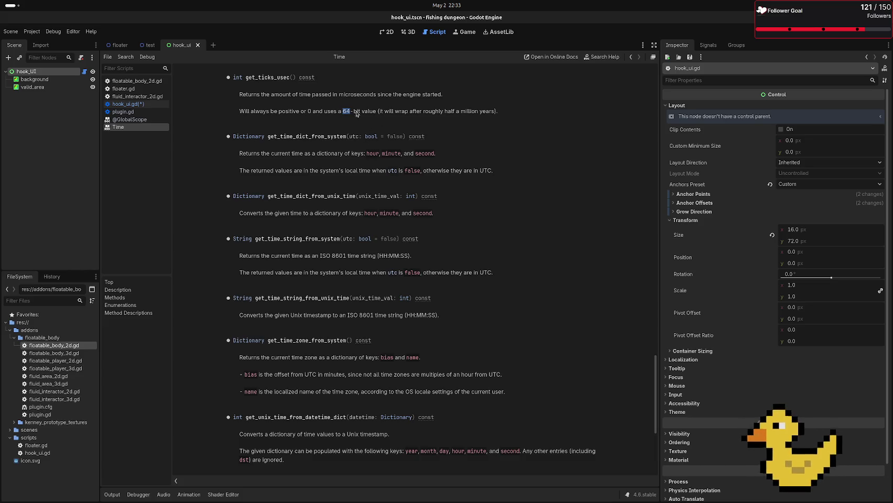
pyautogui.click(356, 114)
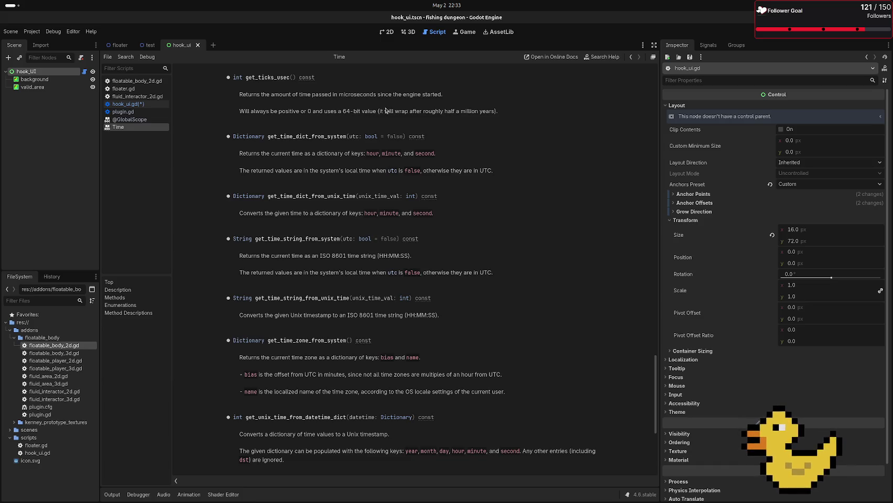
pyautogui.moveTo(380, 111); pyautogui.dragTo(495, 112)
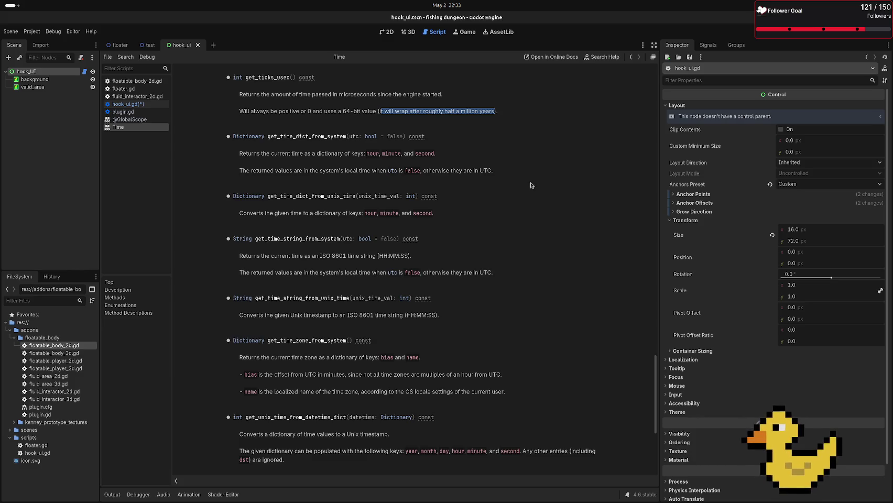
pyautogui.click(386, 113)
pyautogui.moveTo(381, 112); pyautogui.dragTo(495, 112)
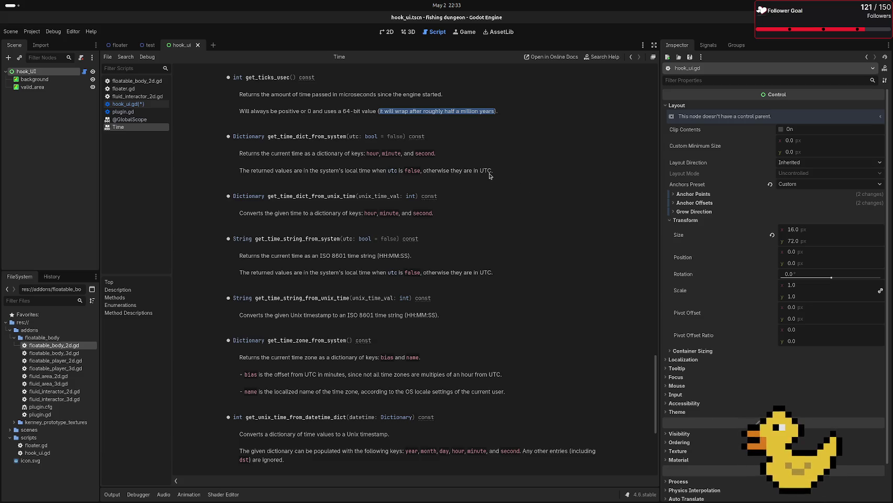
pyautogui.click(411, 111)
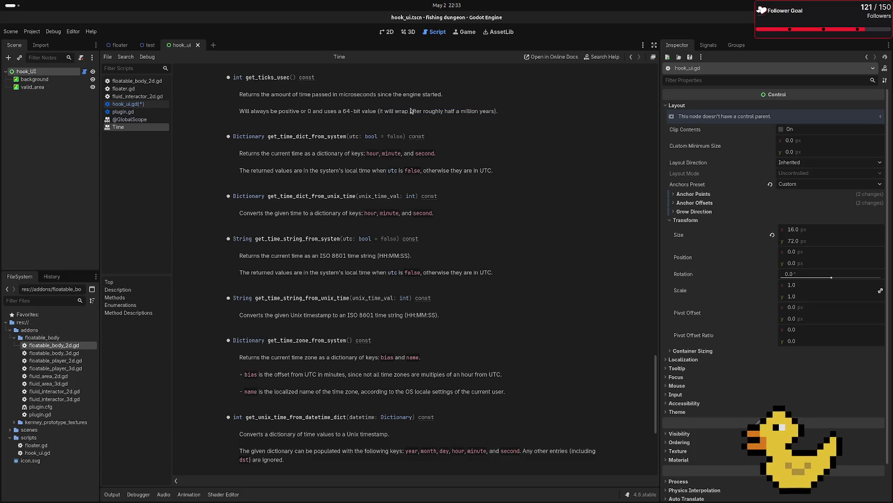
pyautogui.moveTo(381, 111); pyautogui.dragTo(477, 123)
pyautogui.click(480, 176)
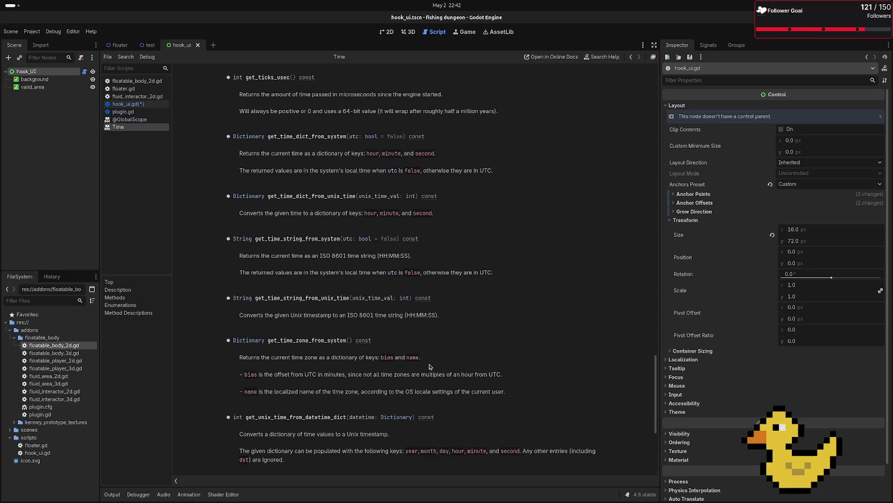
# Step: Leave the Time documentation for the hook_UI 2D scene view
pyautogui.click(391, 32)
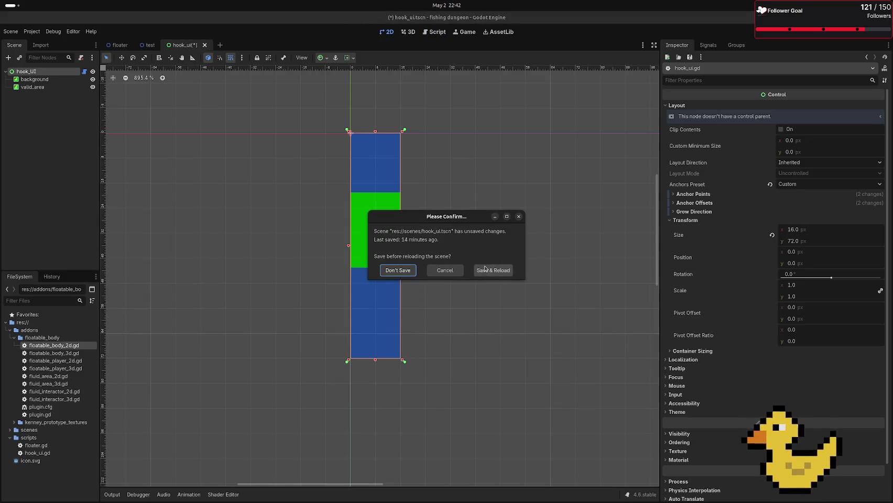
# Step: Save and reload hook_ui repeatedly, discarding changes, so the green valid_area rerolls its height
pyautogui.click(485, 270)
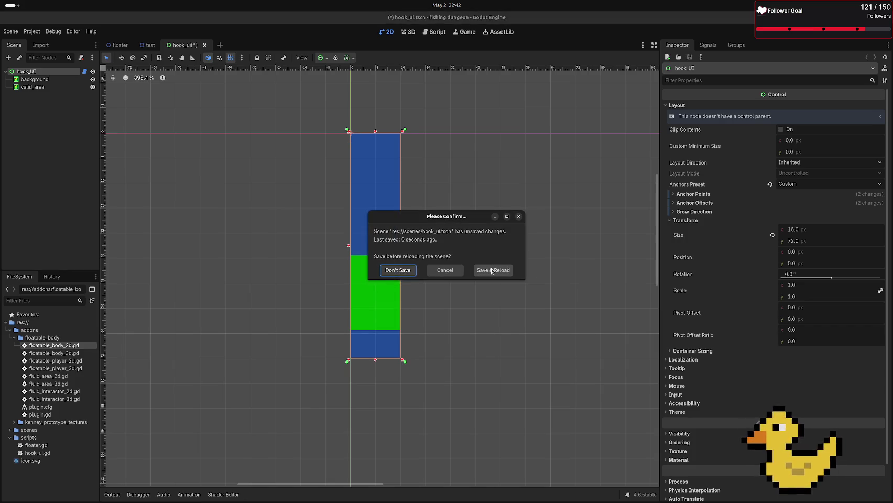
pyautogui.click(401, 271)
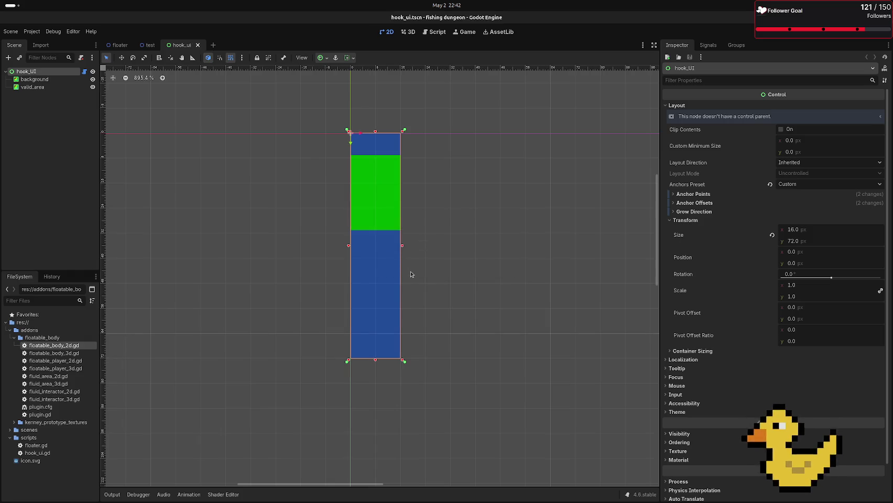
pyautogui.click(401, 270)
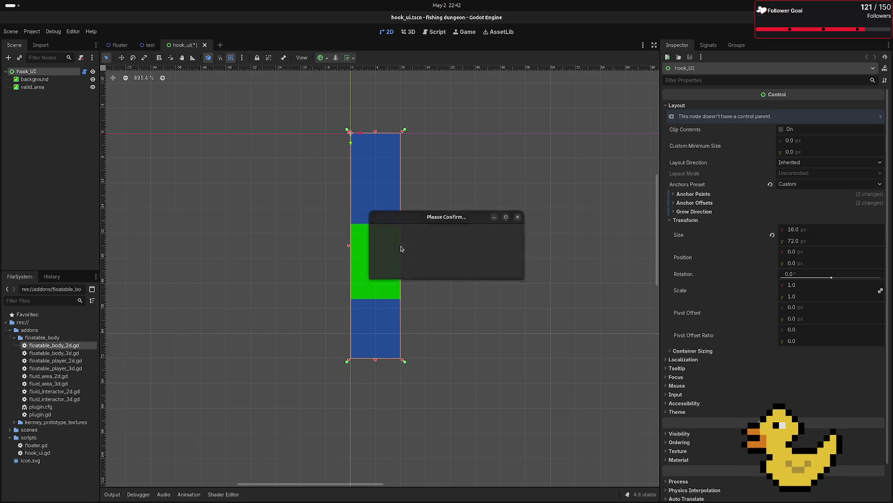
pyautogui.press('Return')
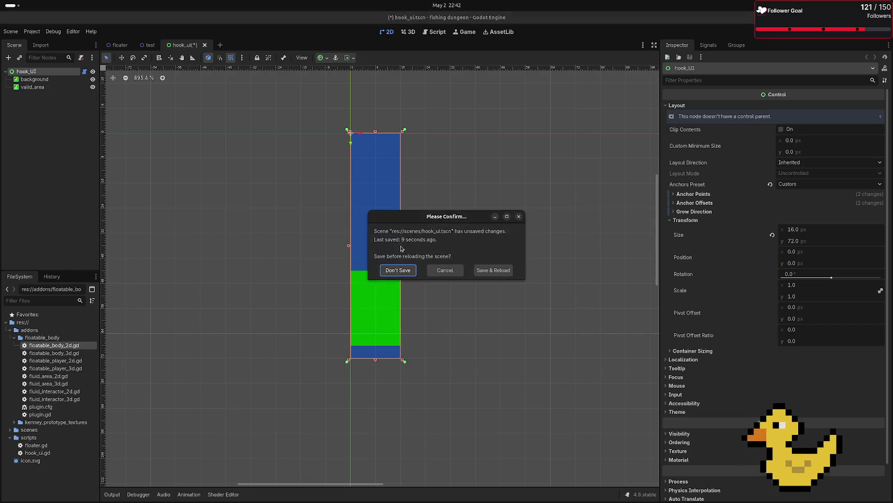
pyautogui.press('Return')
pyautogui.press('Return')
pyautogui.press('Return')
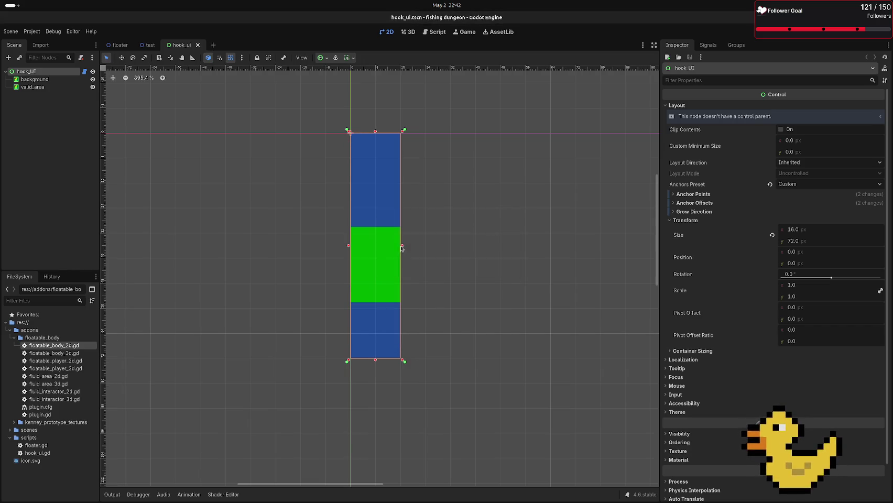
pyautogui.press('Return')
pyautogui.press('Return')
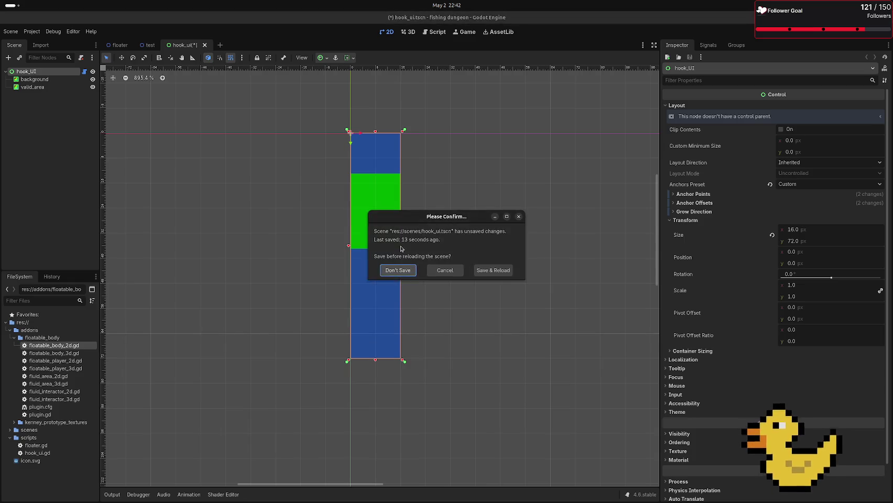
pyautogui.press('Return')
pyautogui.press('Return')
pyautogui.press('Return')
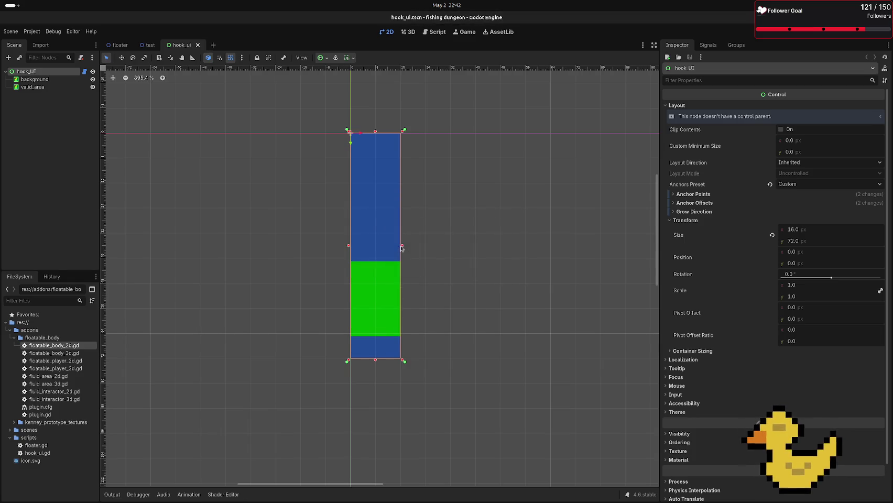
pyautogui.press('Return')
pyautogui.press('Return')
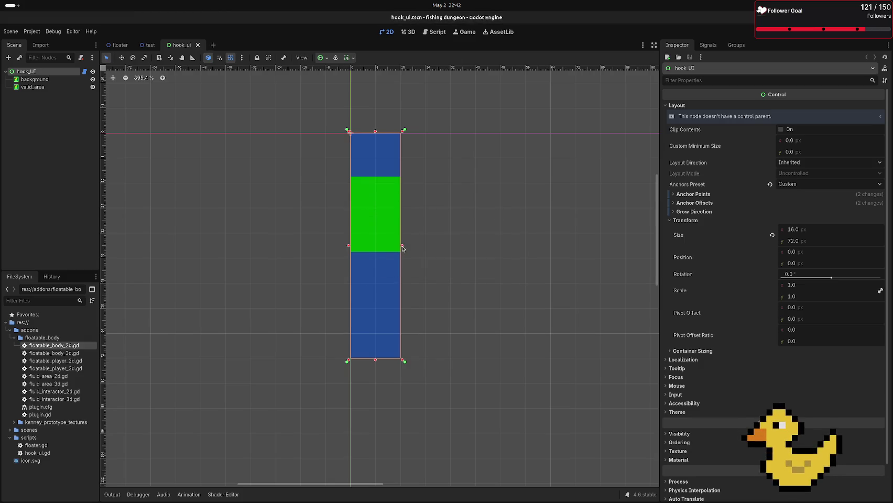
# Step: Inspect valid_area and drag its top anchors, then reload without saving to check its new position
pyautogui.click(381, 210)
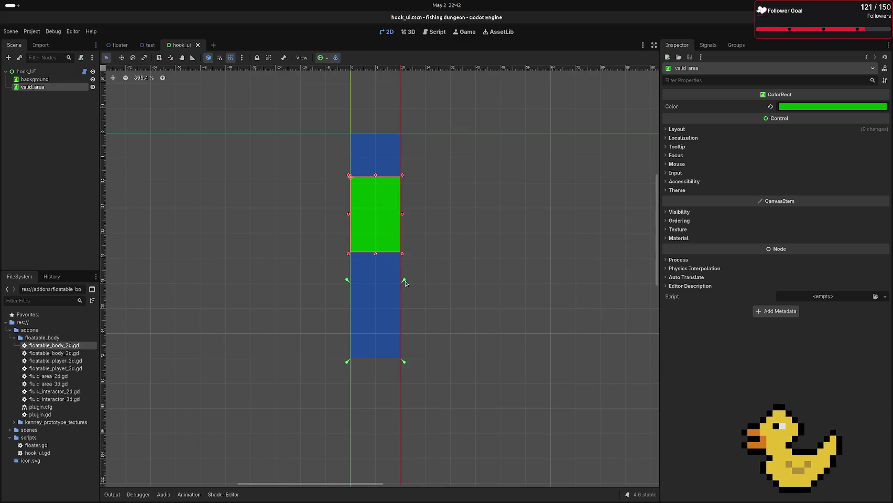
pyautogui.moveTo(406, 284); pyautogui.dragTo(405, 175)
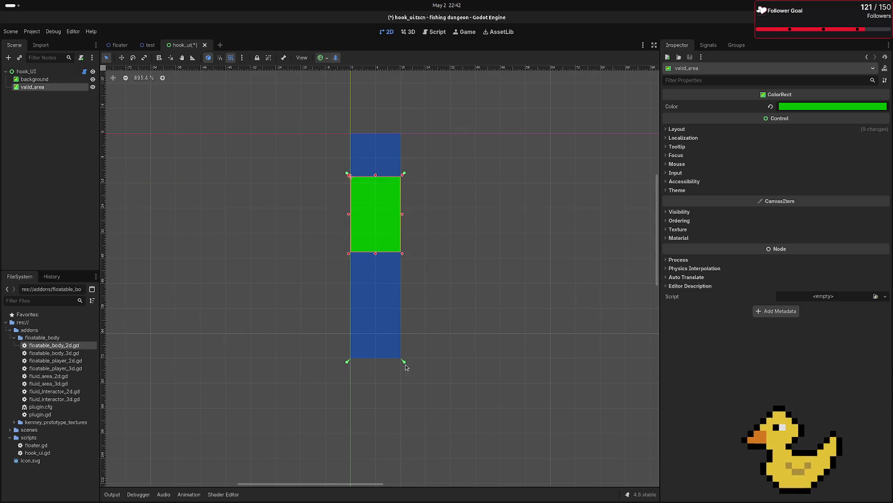
pyautogui.click(445, 262)
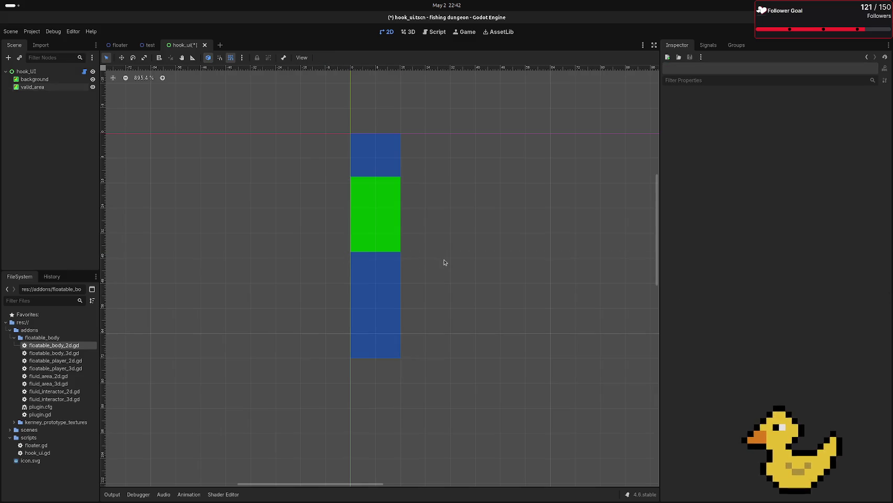
pyautogui.click(407, 275)
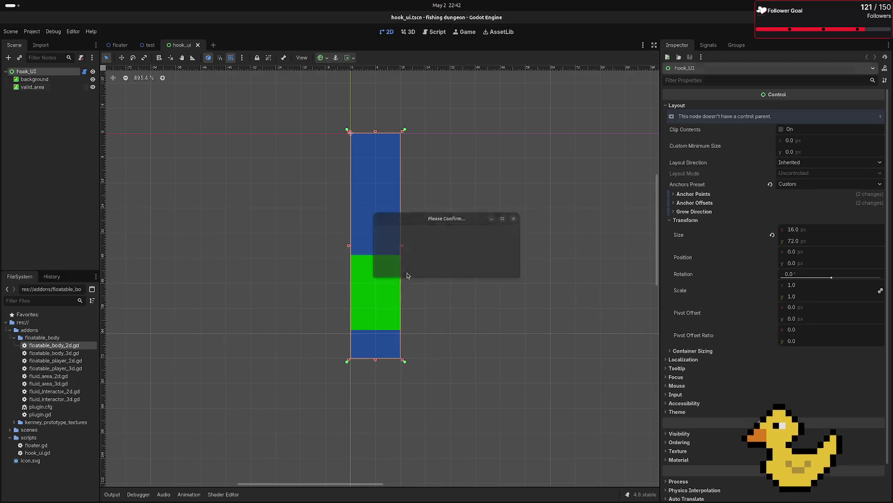
pyautogui.click(363, 308)
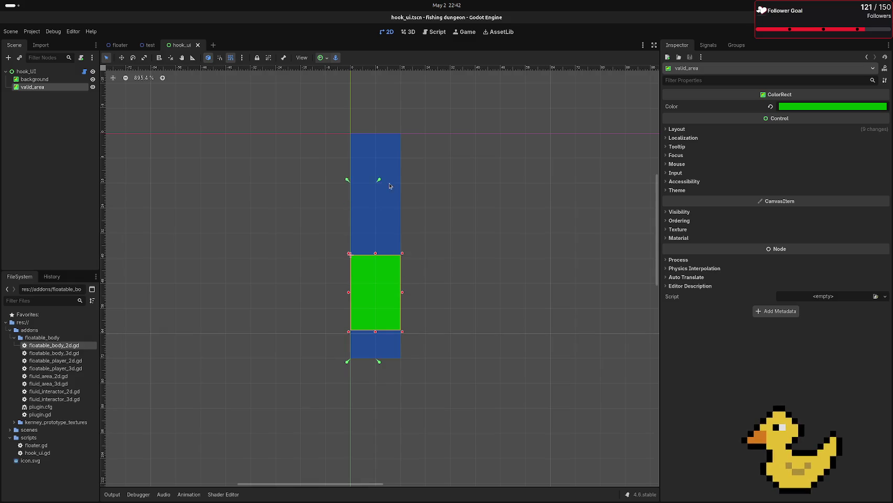
pyautogui.click(435, 242)
pyautogui.scroll(-7, 435, 257)
pyautogui.scroll(3, 434, 265)
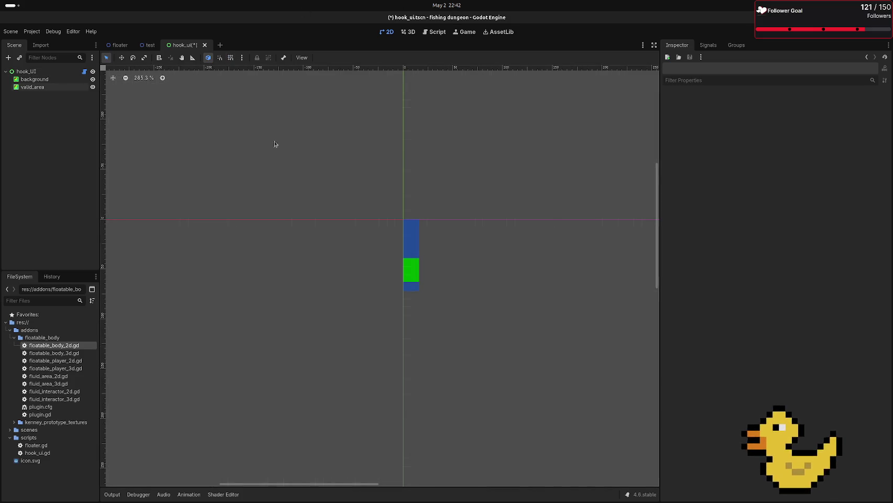
pyautogui.scroll(6, 497, 347)
pyautogui.scroll(6, 373, 195)
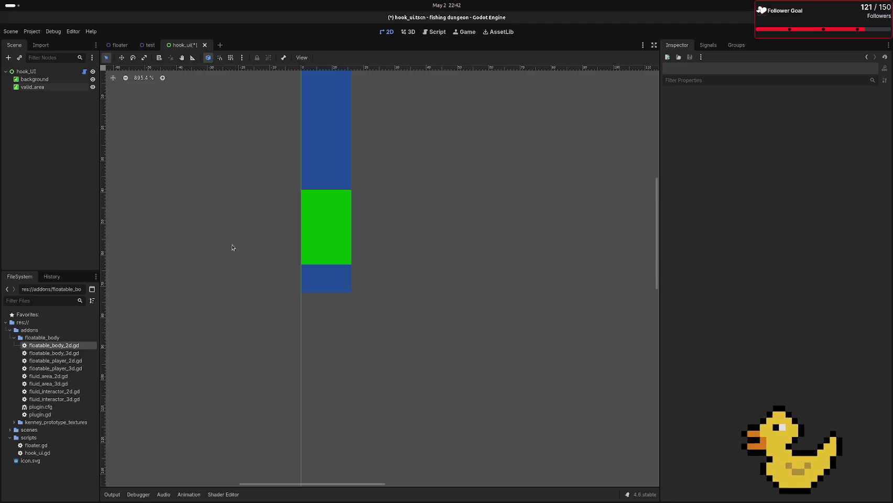
pyautogui.scroll(14, 290, 240)
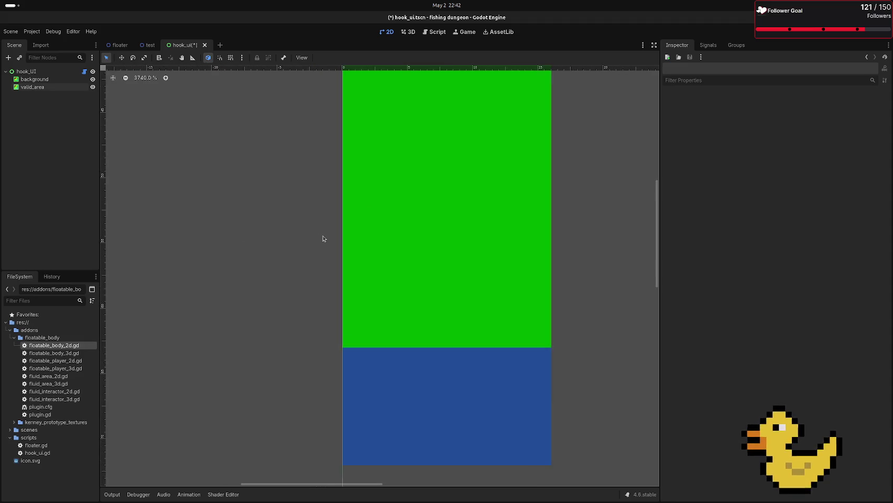
pyautogui.scroll(6, 324, 237)
pyautogui.scroll(-20, 325, 241)
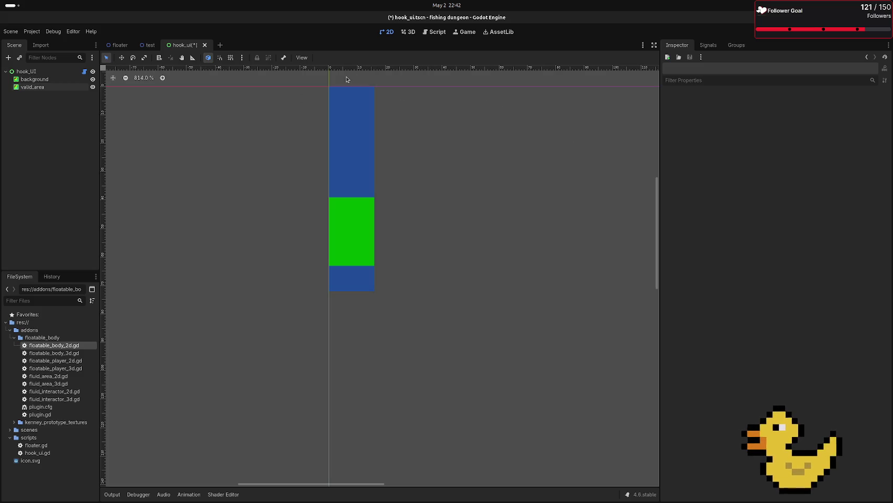
pyautogui.scroll(5, 397, 190)
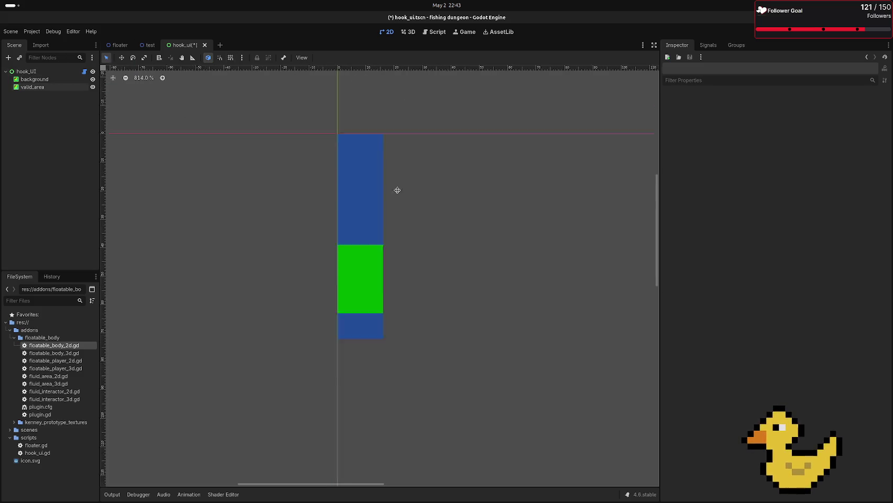
pyautogui.moveTo(2, 228)
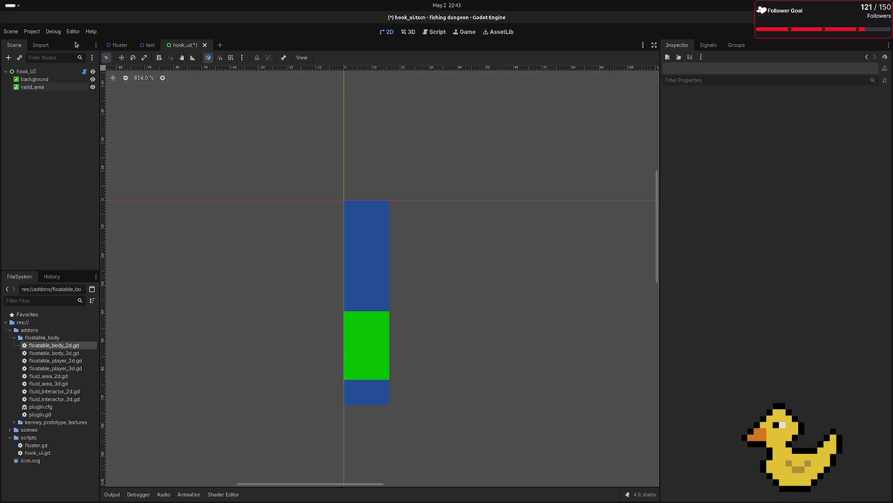
pyautogui.click(220, 45)
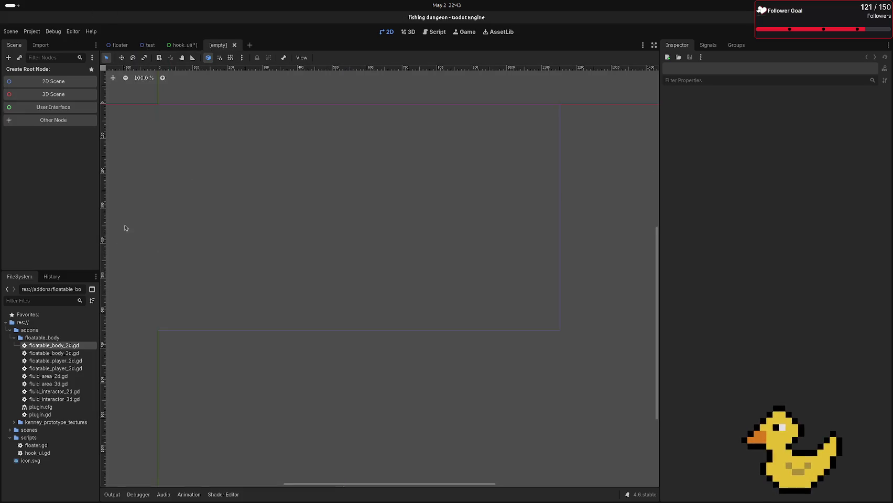
# Step: Create a new scene with a Node2D root and begin renaming it to Water render
pyautogui.click(57, 122)
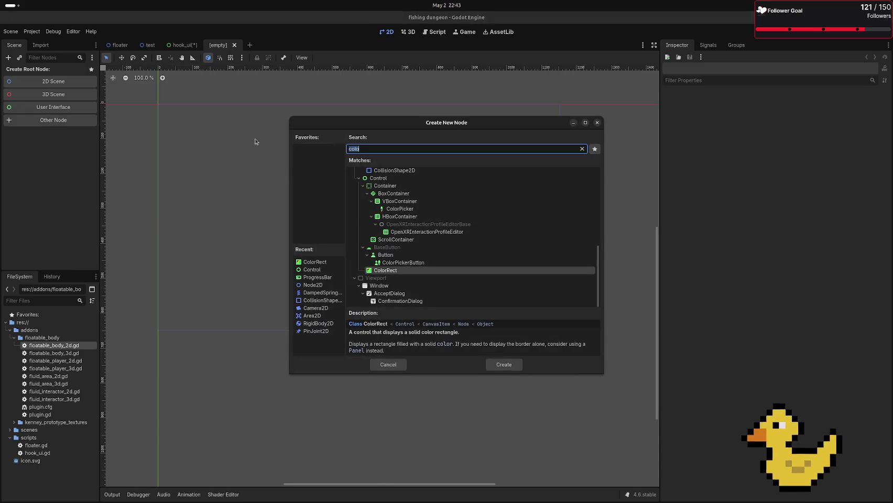
pyautogui.press('Escape')
pyautogui.click(53, 81)
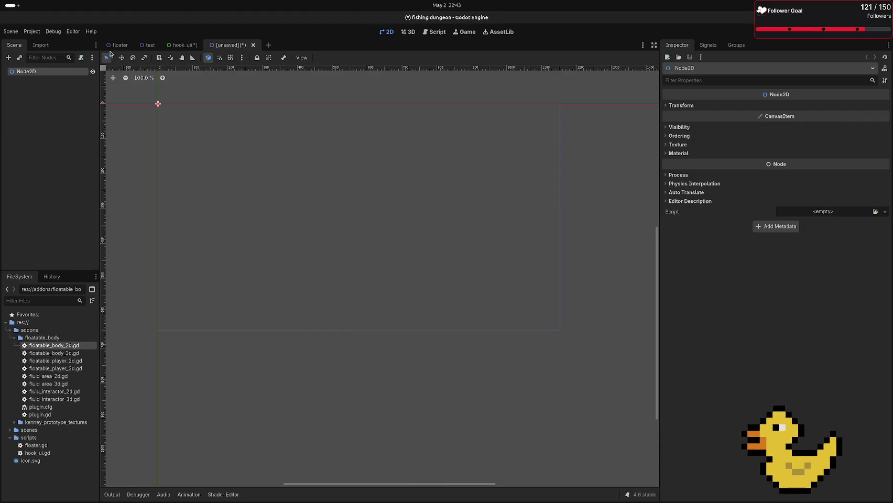
pyautogui.doubleClick(36, 73)
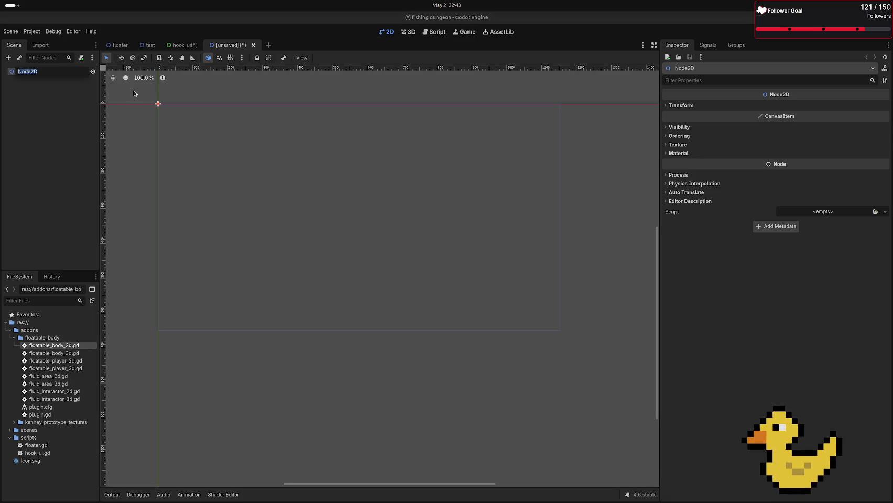
pyautogui.write('Zater')
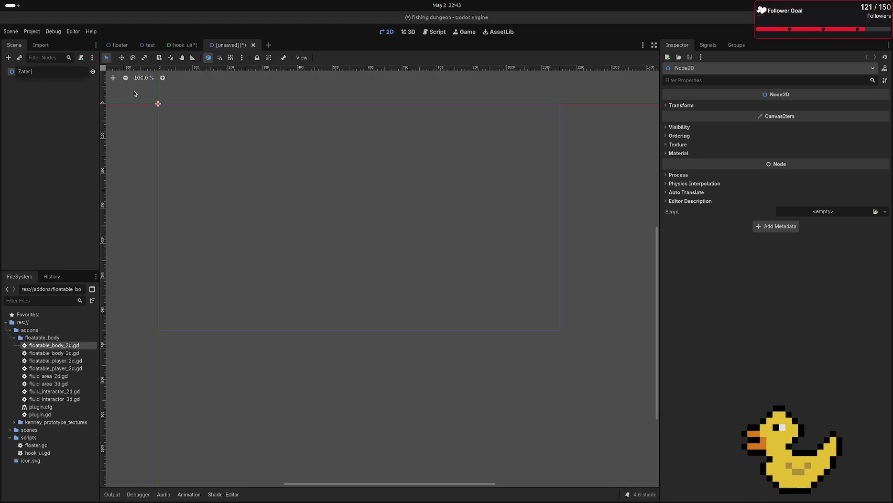
pyautogui.press('BackSpace')
pyautogui.press('BackSpace')
pyautogui.press('BackSpace')
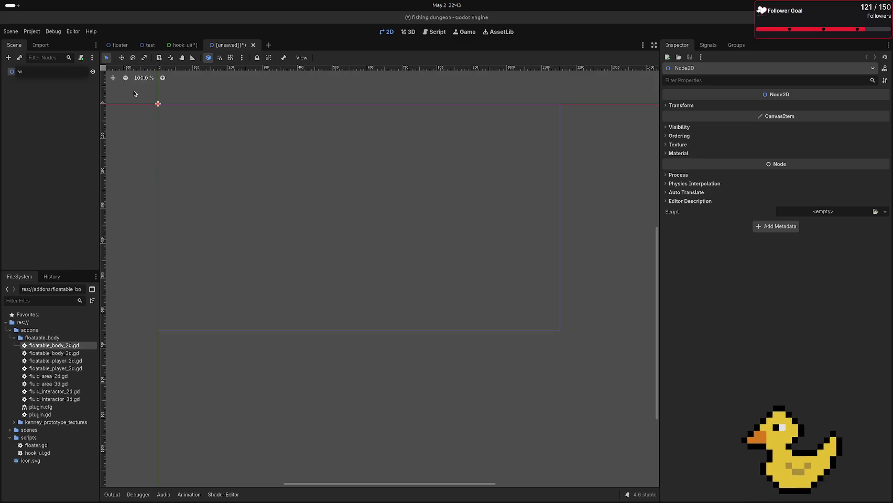
pyautogui.write('Wa')
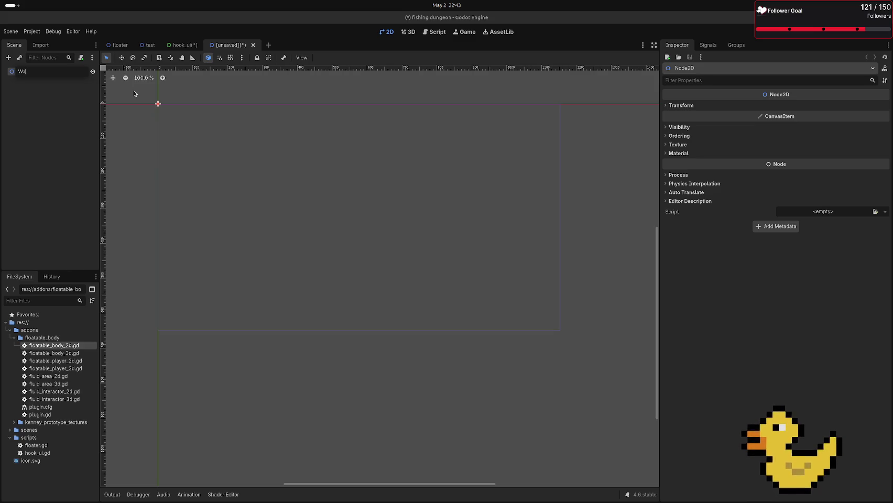
pyautogui.write('ter render4')
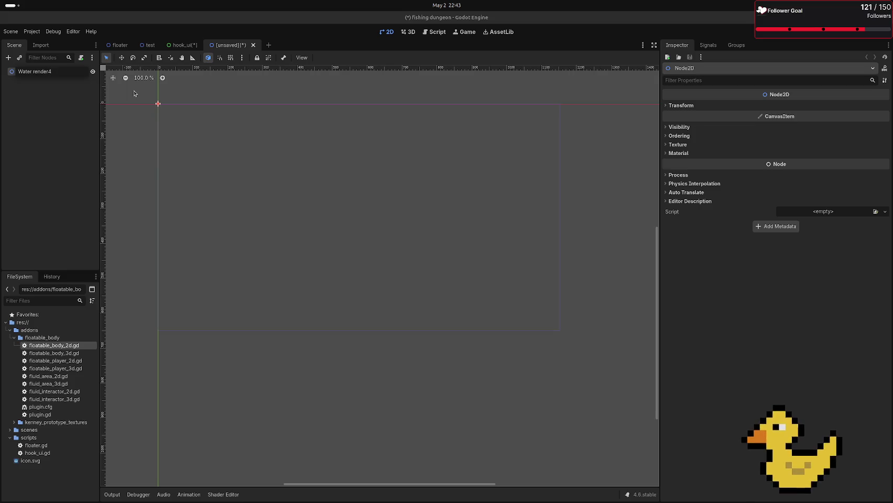
pyautogui.press('Return')
# Step: Finish correcting the root node name to 'Water render'
pyautogui.doubleClick(51, 72)
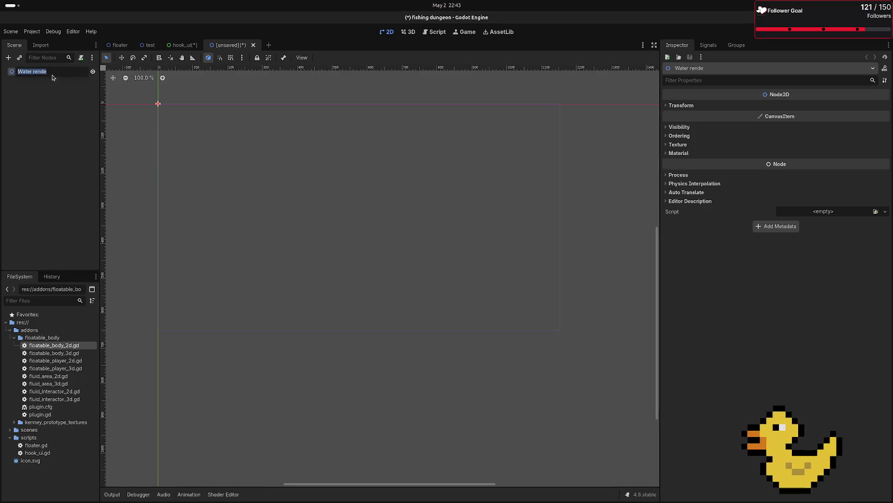
pyautogui.write('e')
pyautogui.press('Escape')
pyautogui.doubleClick(51, 73)
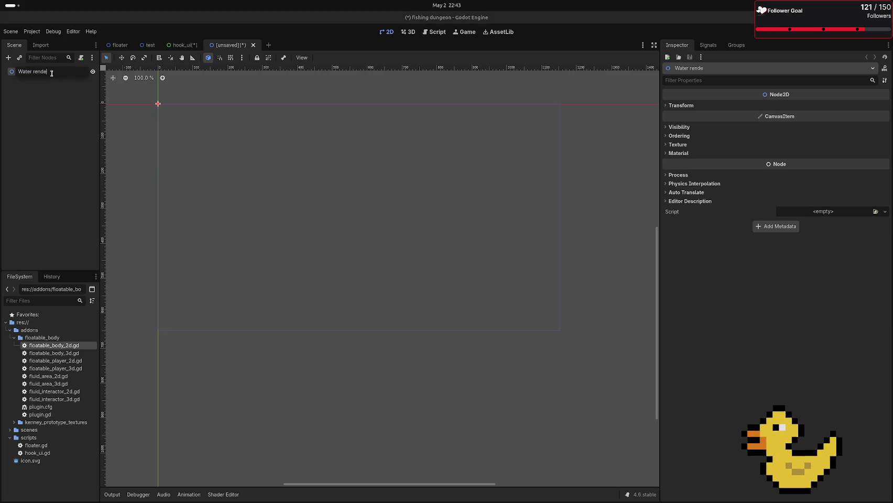
pyautogui.write('r')
pyautogui.press('Return')
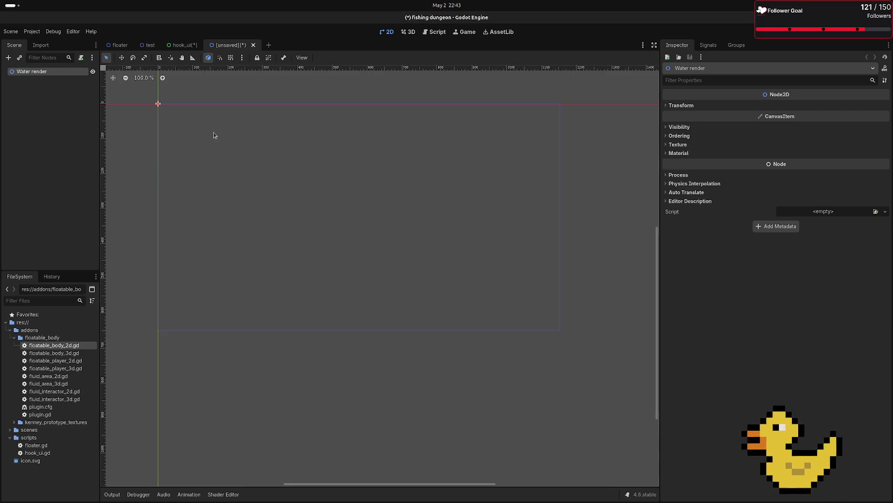
pyautogui.click(213, 135)
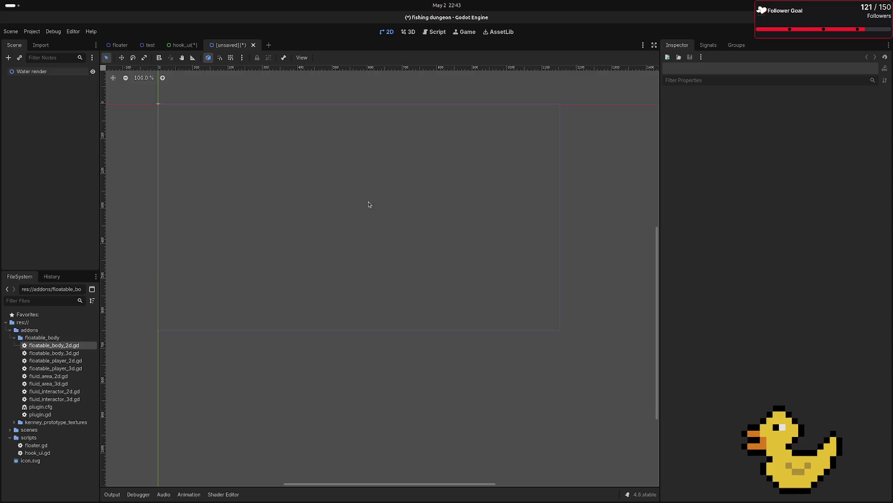
# Step: Add a Parallax2D child to Water render by searching 'parall'
pyautogui.click(158, 103)
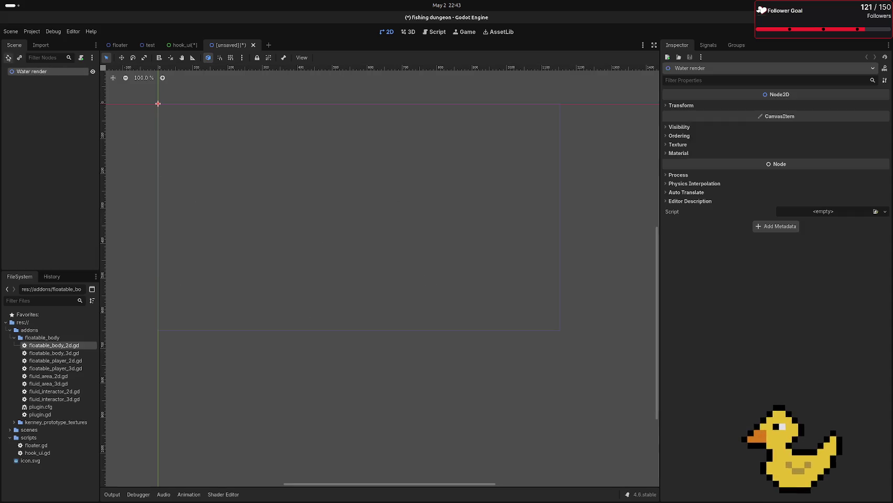
pyautogui.hotkey('ctrl', 'a')
pyautogui.write('parall')
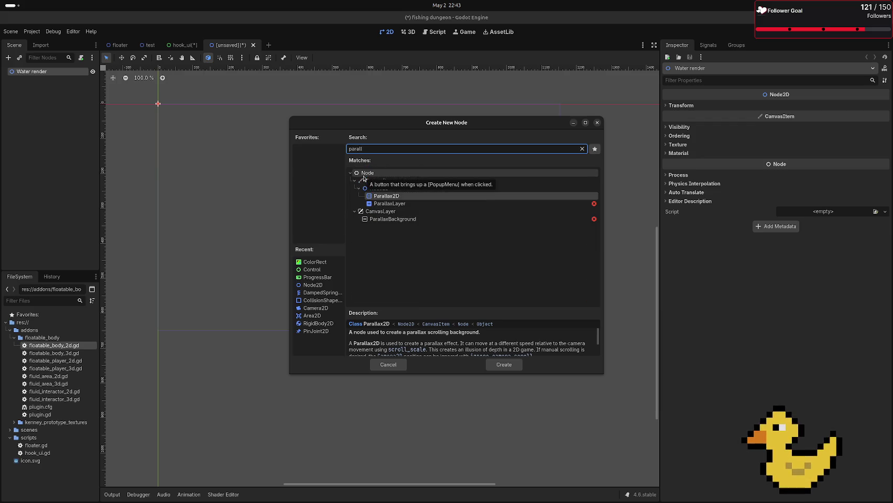
pyautogui.press('Return')
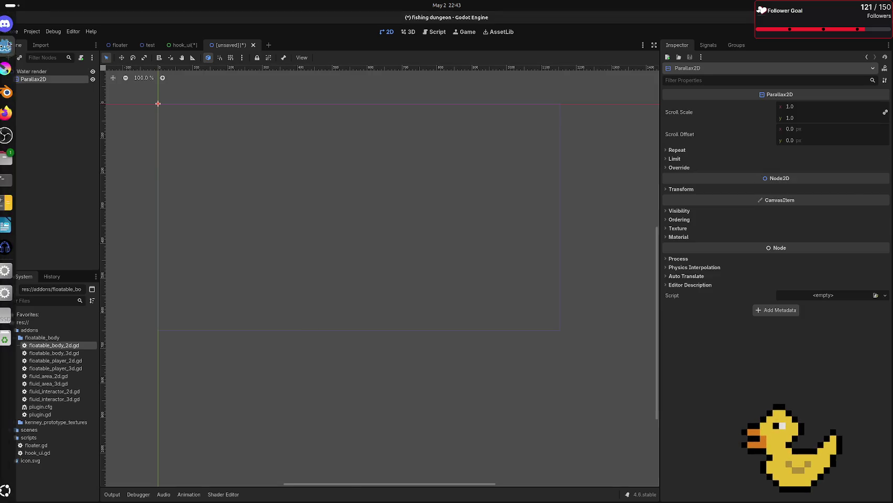
# Step: Rename the Parallax2D node to 'Parallax'
pyautogui.doubleClick(55, 80)
pyautogui.press('End')
pyautogui.press('BackSpace')
pyautogui.press('Return')
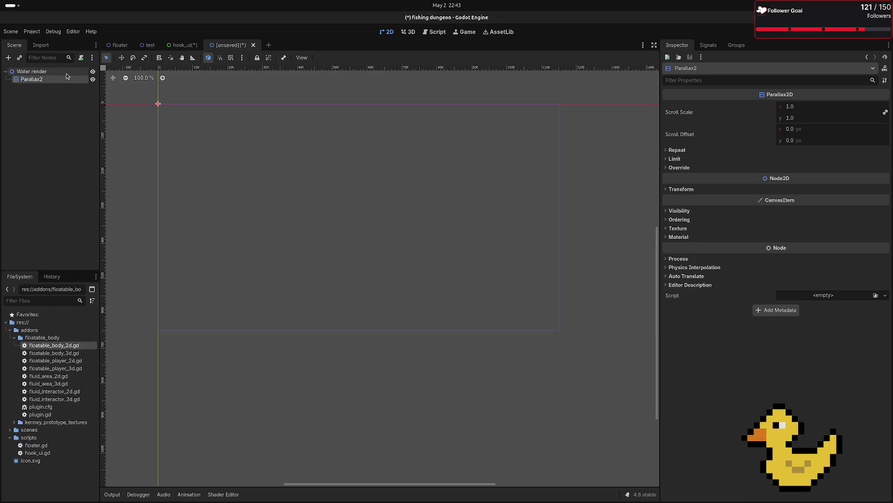
pyautogui.doubleClick(69, 80)
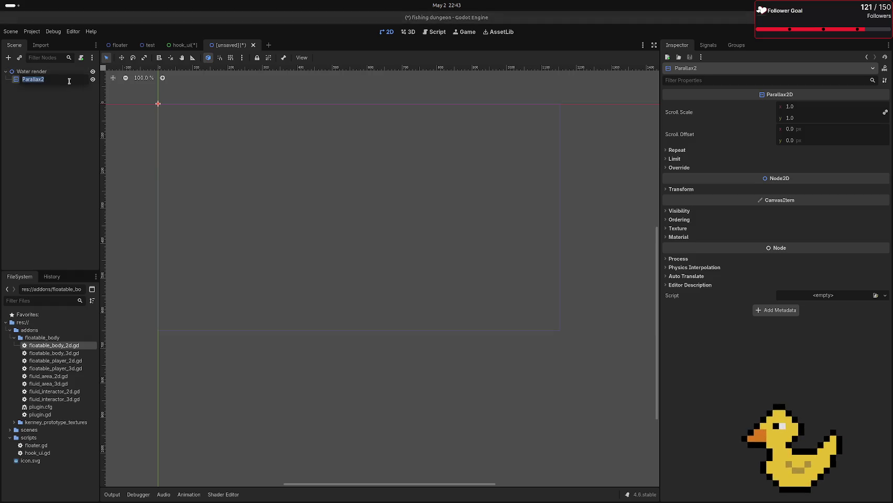
pyautogui.press('End')
pyautogui.press('BackSpace')
pyautogui.press('Return')
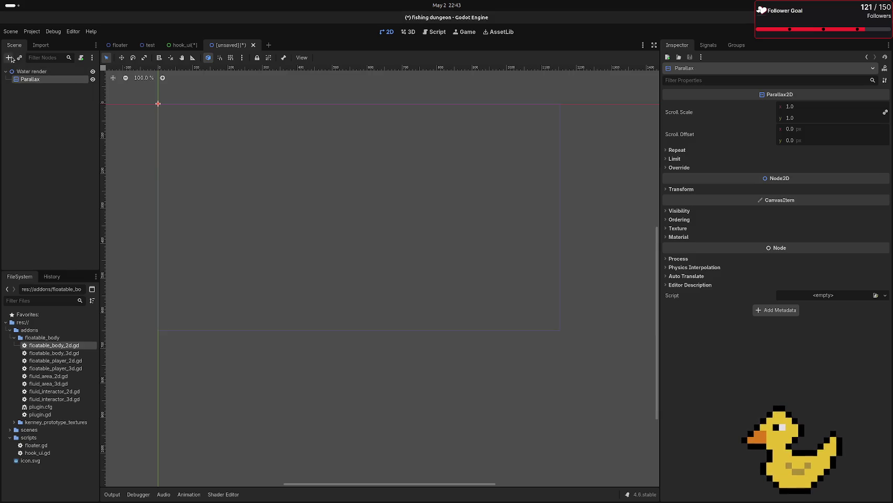
pyautogui.click(8, 57)
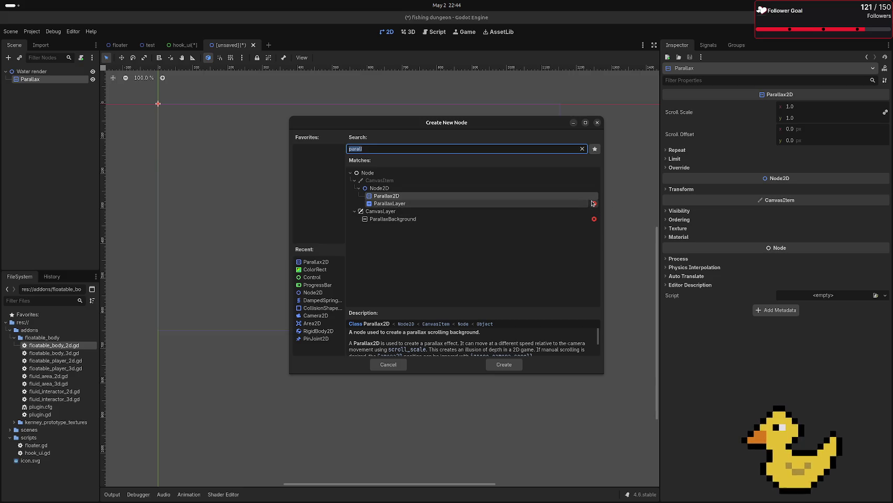
# Step: Add a nested Parallax2D under Parallax, delete it again, and reselect Parallax
pyautogui.moveTo(593, 204)
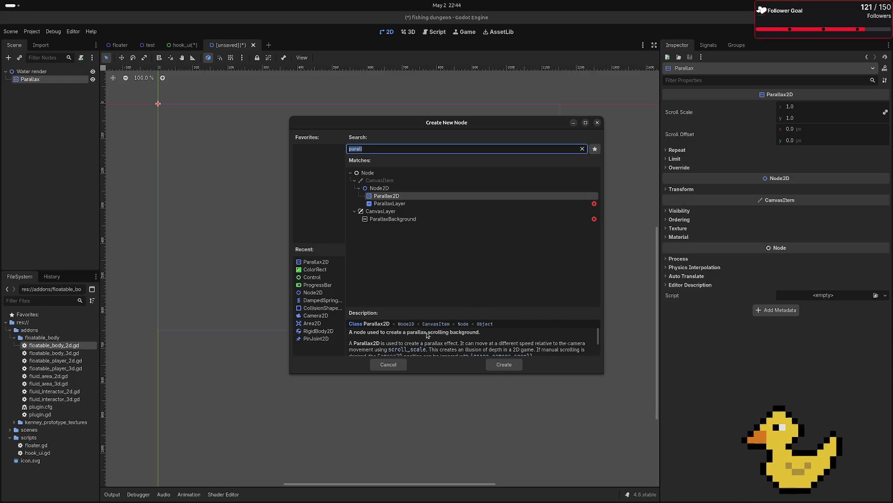
pyautogui.scroll(-1, 427, 336)
pyautogui.click(489, 368)
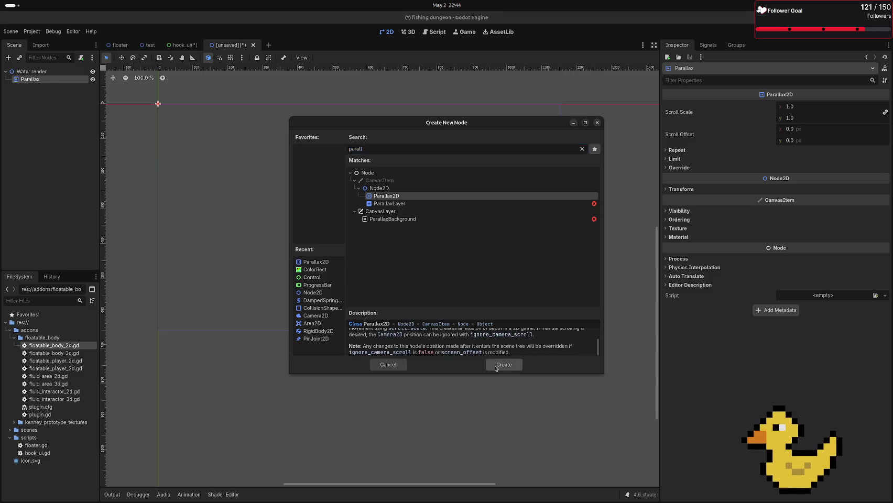
pyautogui.press('Delete')
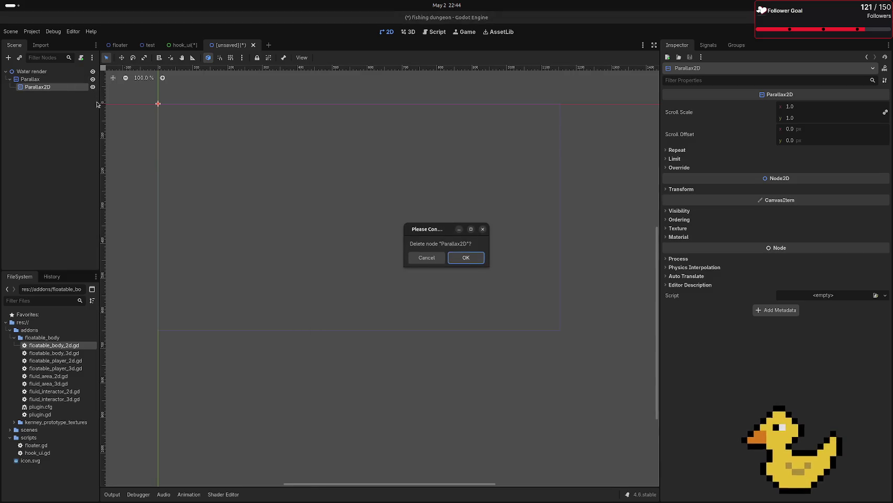
pyautogui.click(465, 257)
pyautogui.moveTo(2, 169)
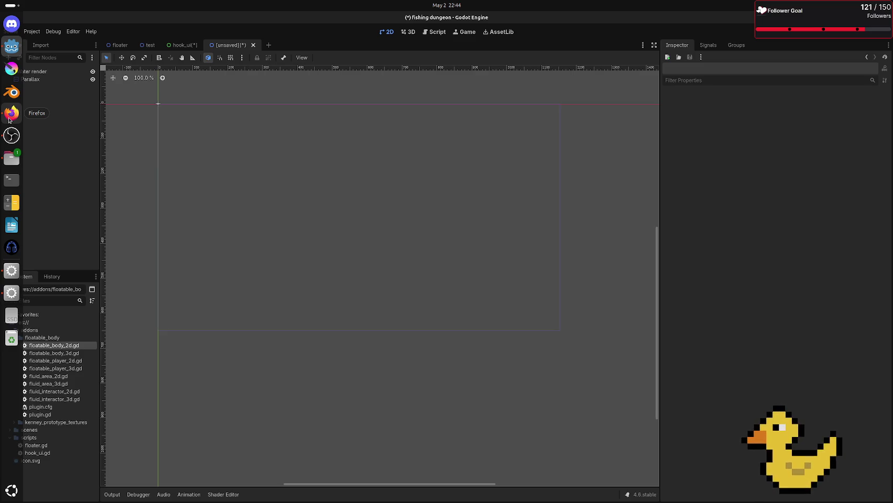
pyautogui.click(48, 79)
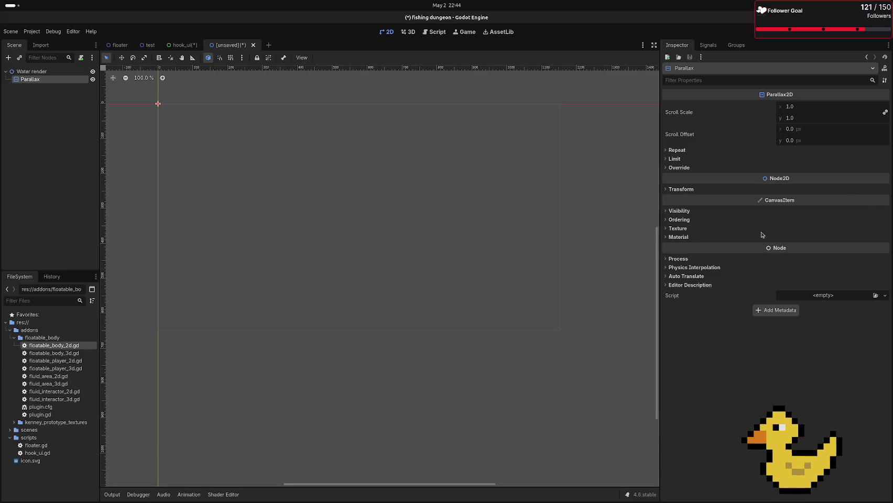
# Step: Expand the Parallax node's Repeat settings and enter -1 for Repeat Times
pyautogui.click(698, 150)
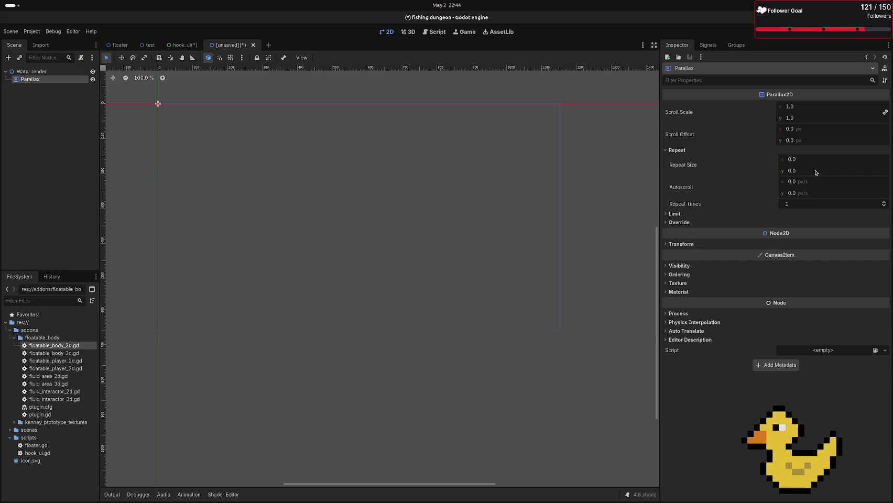
pyautogui.click(807, 204)
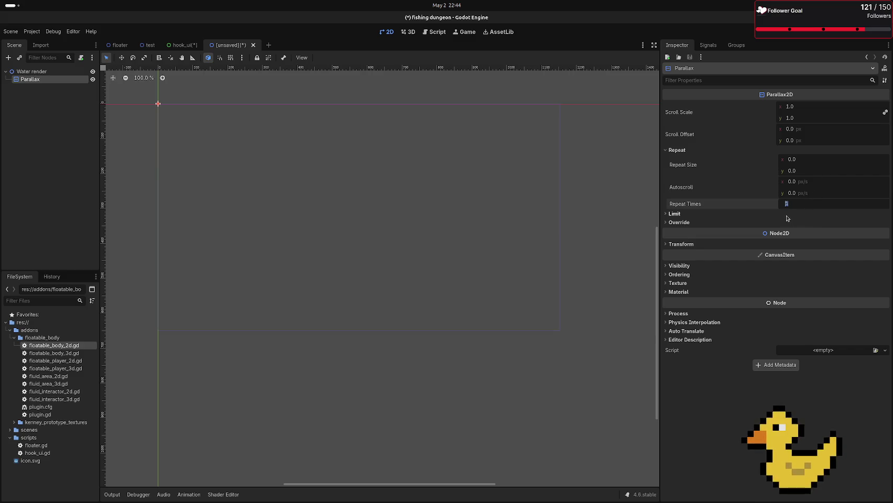
pyautogui.write('-1')
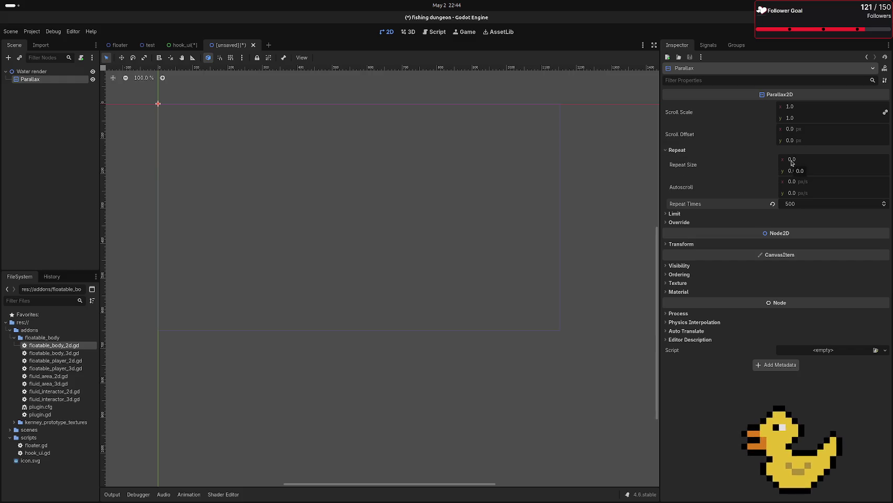
# Step: Set the Parallax2D's Repeat Size x to 1.0, keep Autoscroll x at 0, and reselect Parallax
pyautogui.click(792, 161)
pyautogui.write('1')
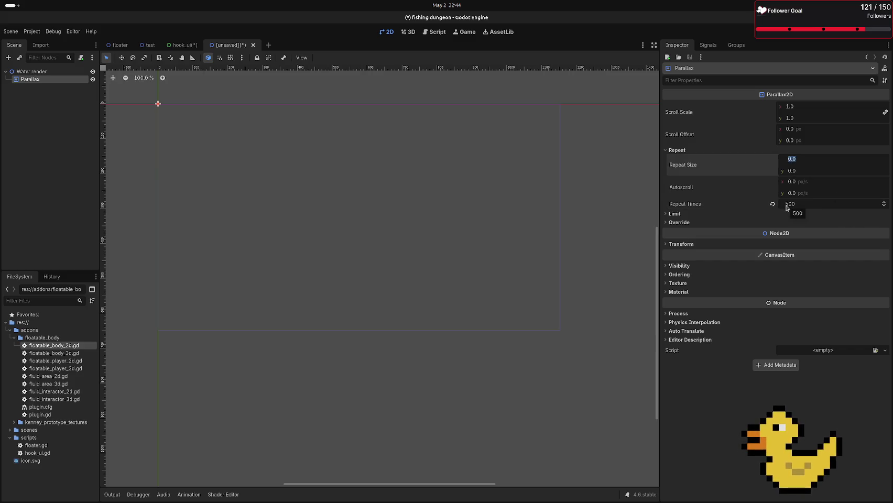
pyautogui.click(804, 179)
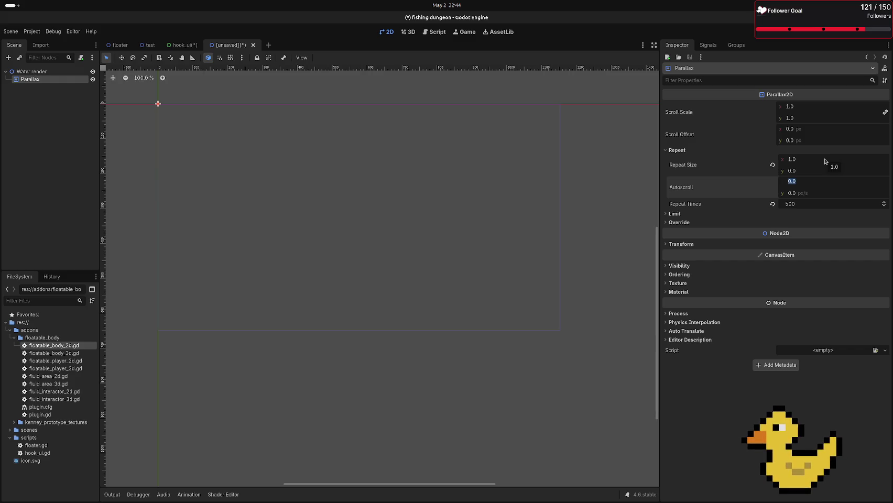
pyautogui.click(621, 130)
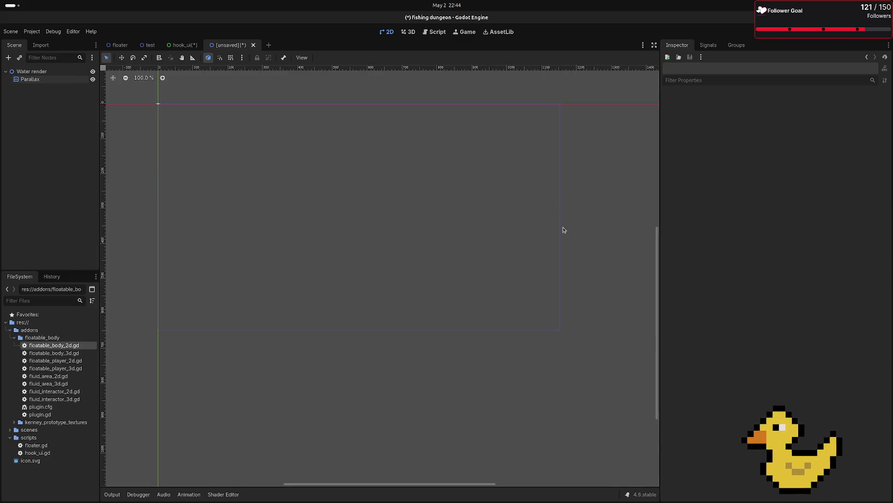
pyautogui.click(44, 83)
pyautogui.moveTo(1, 118)
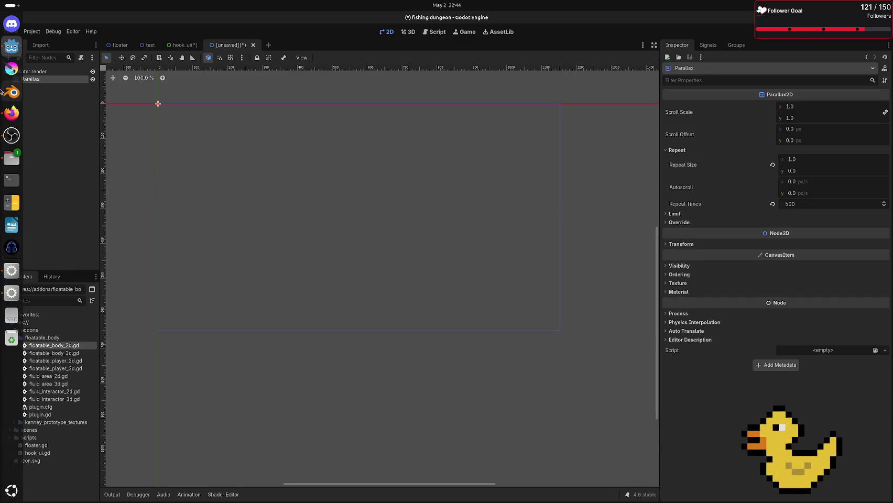
# Step: In Firefox, bring up Discord's #fishing-donjons channel
pyautogui.click(2, 118)
pyautogui.click(121, 20)
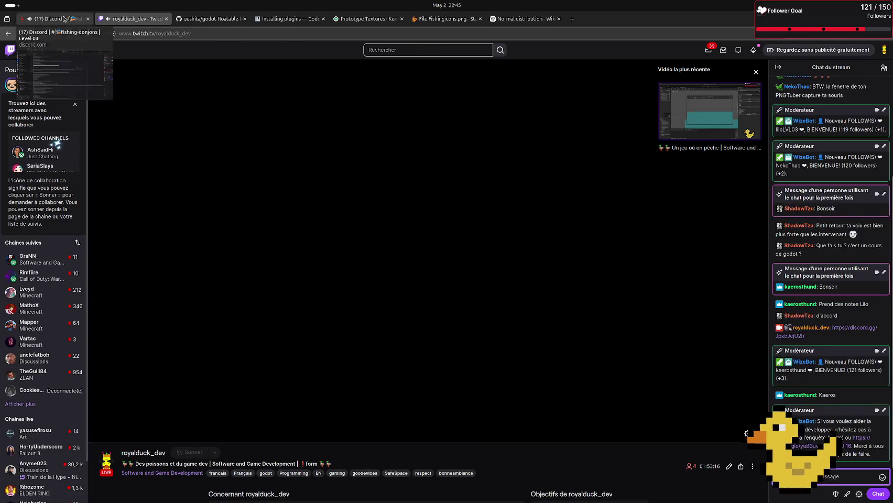
pyautogui.click(64, 19)
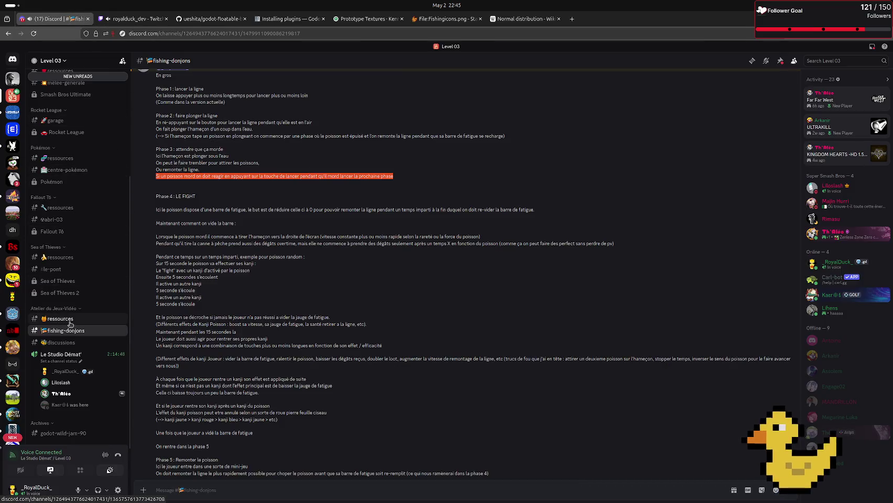
pyautogui.click(70, 320)
pyautogui.moveTo(122, 361)
pyautogui.hotkey('alt', 'Left')
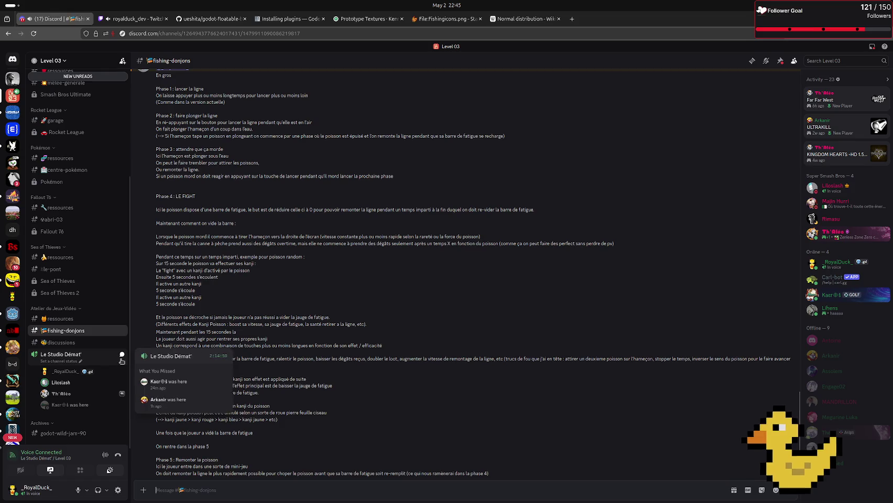
# Step: Read the six-phase fishing game plan, then switch to the godot-floatable-body repository tab
pyautogui.scroll(1, 114, 364)
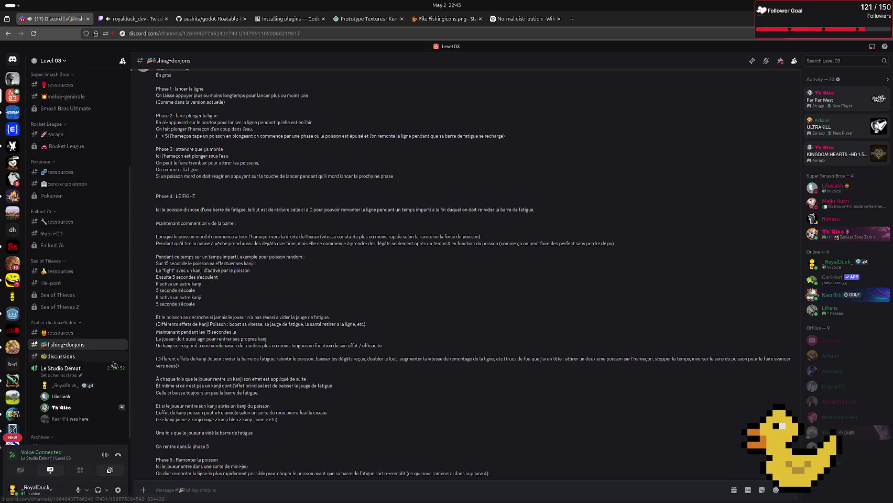
pyautogui.scroll(-1, 113, 365)
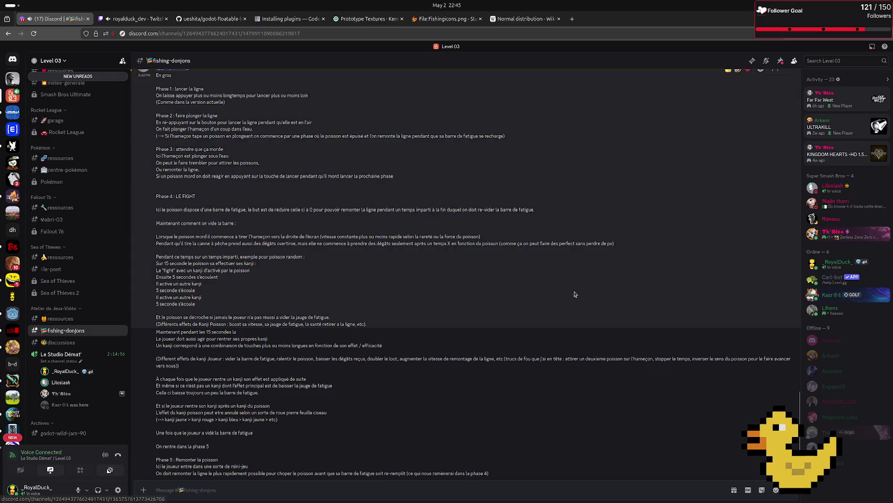
pyautogui.scroll(5, 464, 210)
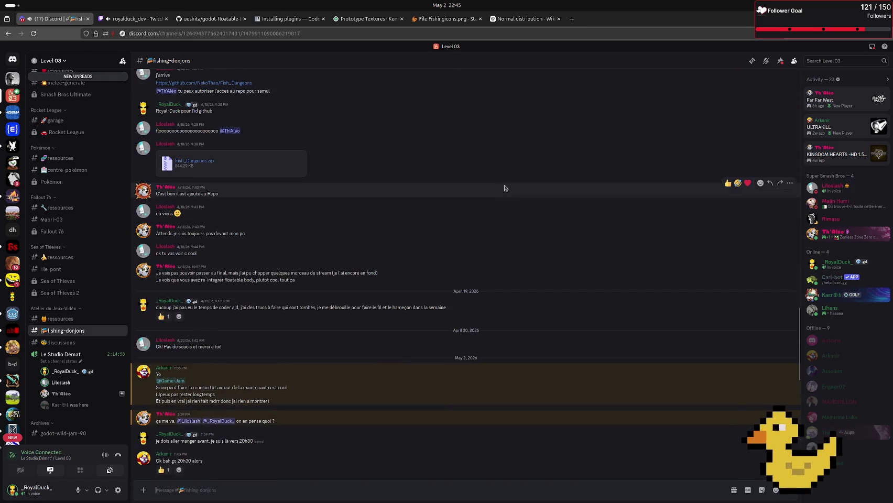
pyautogui.scroll(-4, 341, 168)
pyautogui.scroll(-4, 341, 165)
pyautogui.scroll(15, 367, 183)
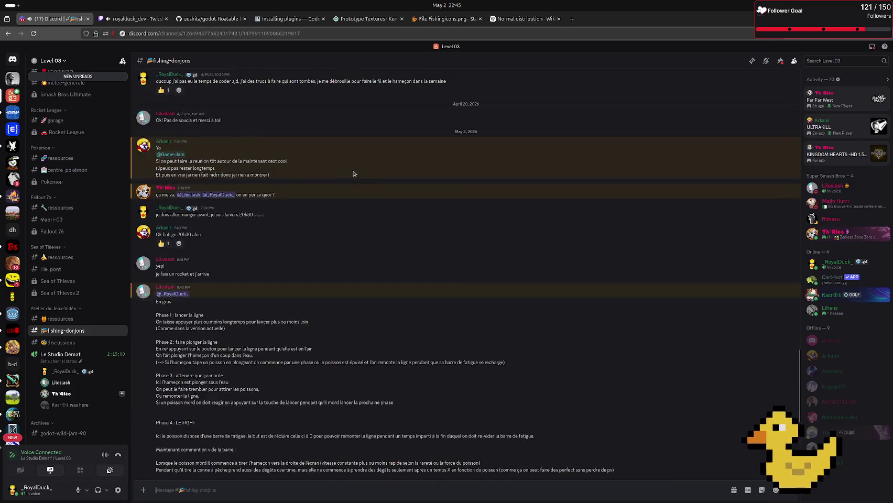
pyautogui.scroll(-10, 388, 205)
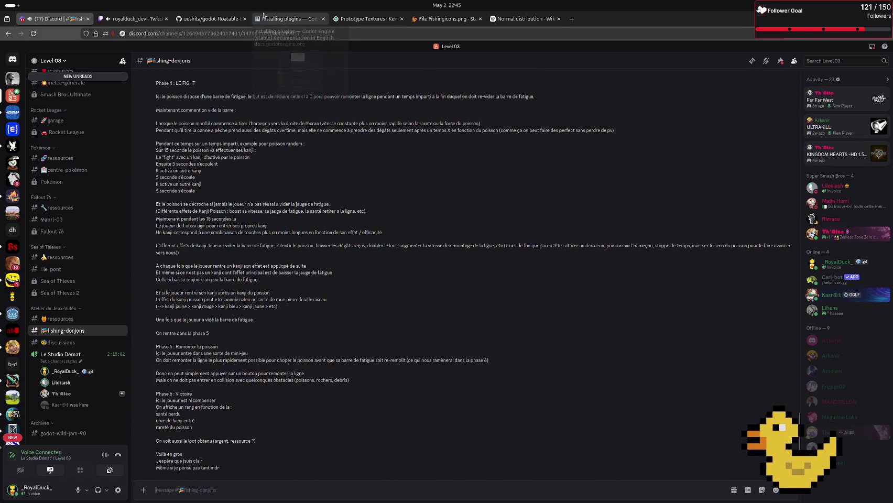
pyautogui.click(210, 18)
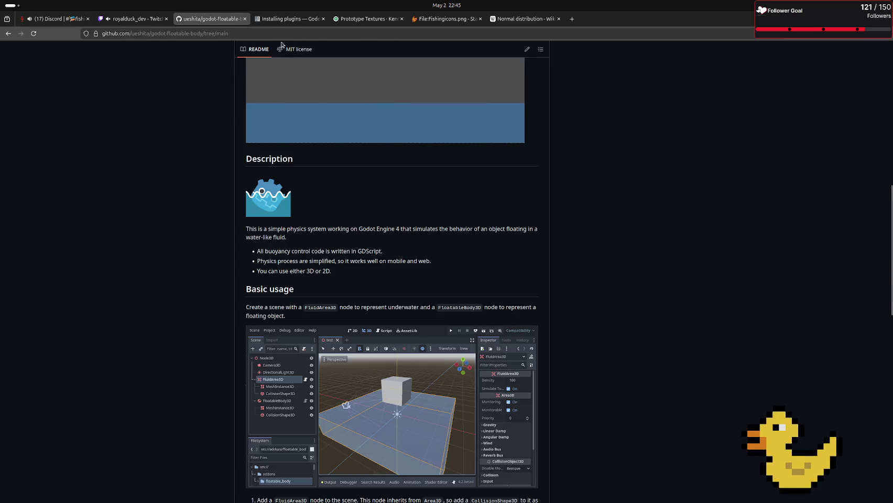
# Step: Sign in to GitHub with saved credentials to reach the dashboard
pyautogui.scroll(10, 210, 110)
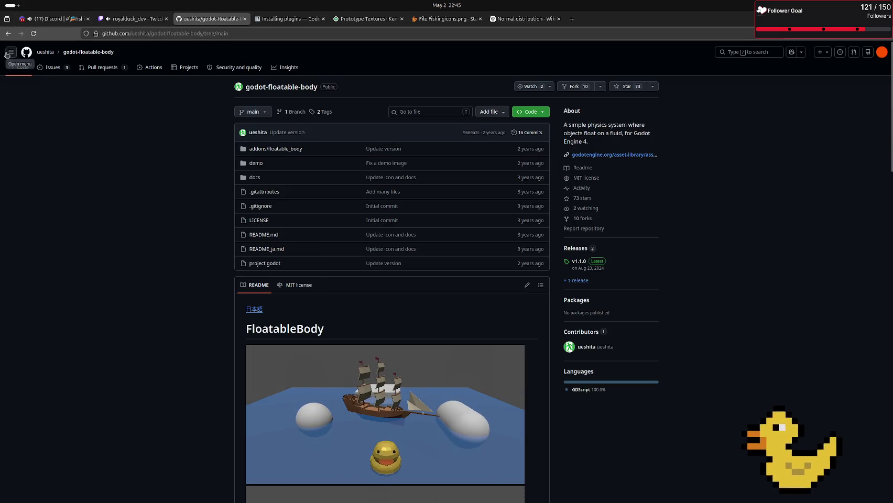
pyautogui.click(11, 52)
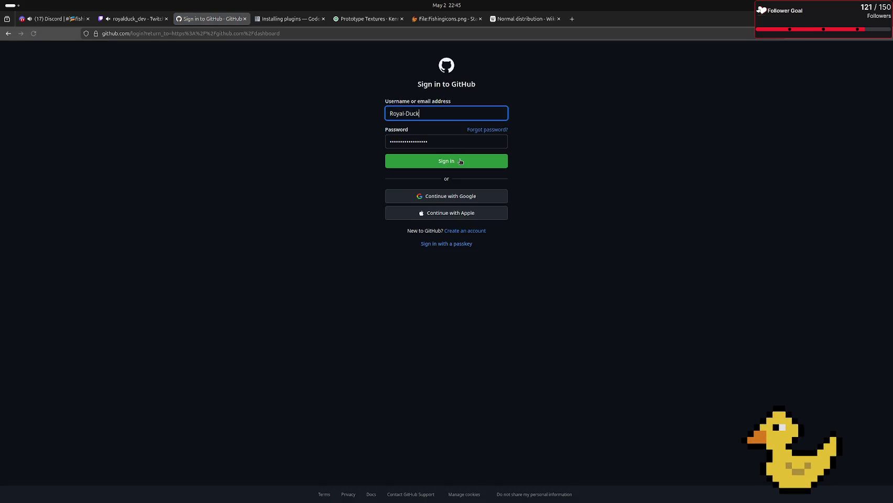
pyautogui.click(462, 162)
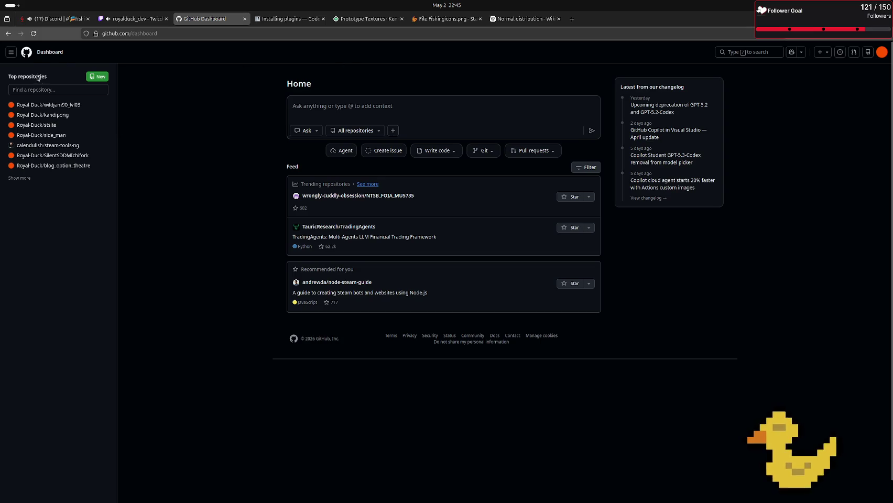
# Step: Filter the repository list for 'fishing', clear the filter, and return to Godot
pyautogui.click(54, 91)
pyautogui.write('fis')
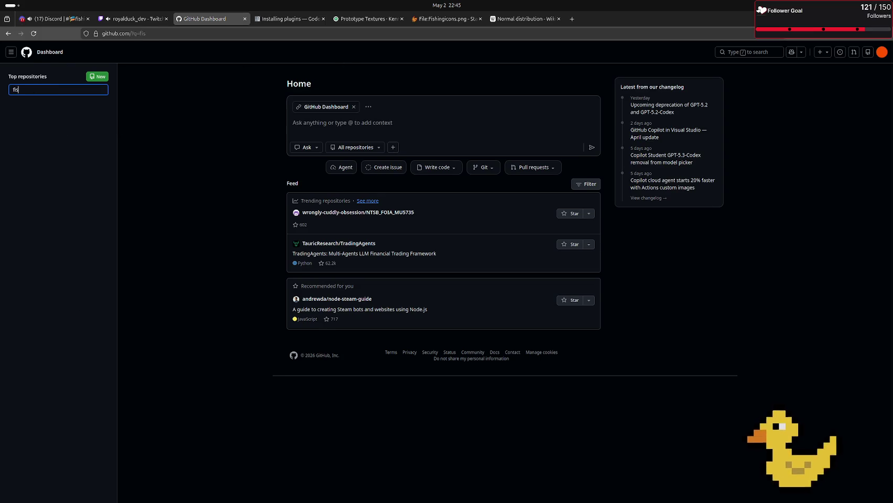
pyautogui.write('hing')
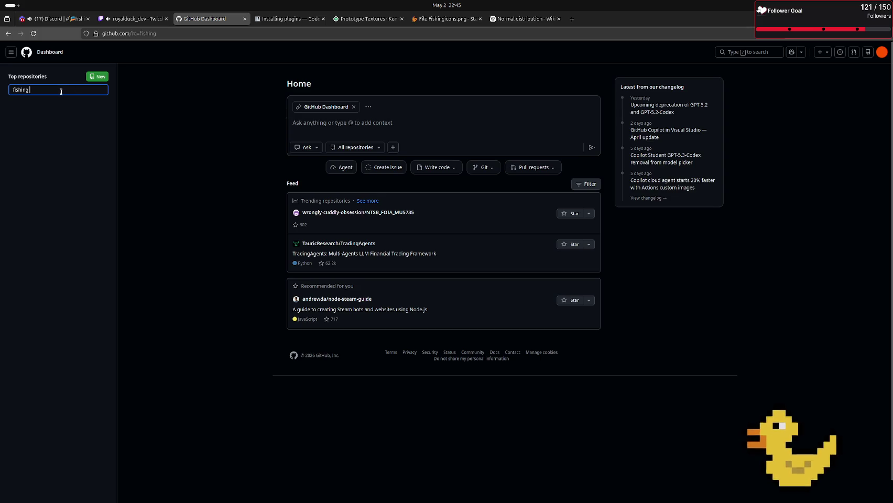
pyautogui.hotkey('ctrl', 'BackSpace')
pyautogui.hotkey('alt', 'Tab')
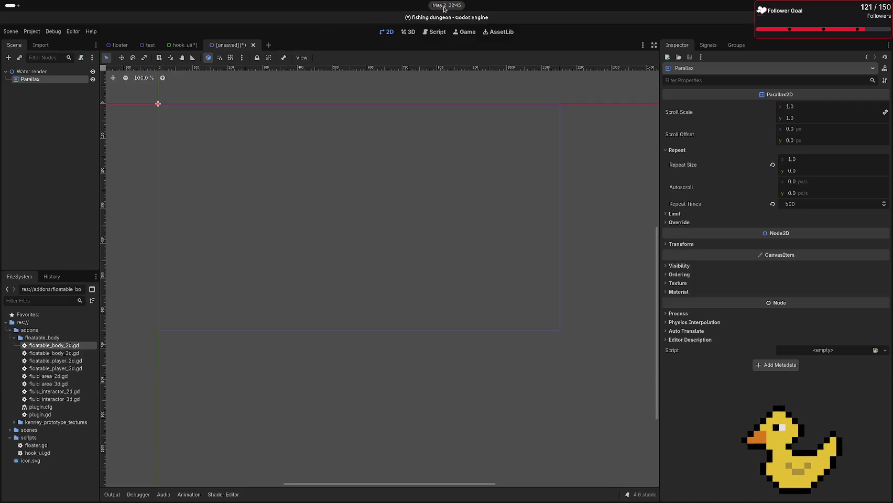
# Step: In a new terminal, enter godot_projects, return to the home folder, and list it
pyautogui.hotkey('ctrl', 'alt', 't')
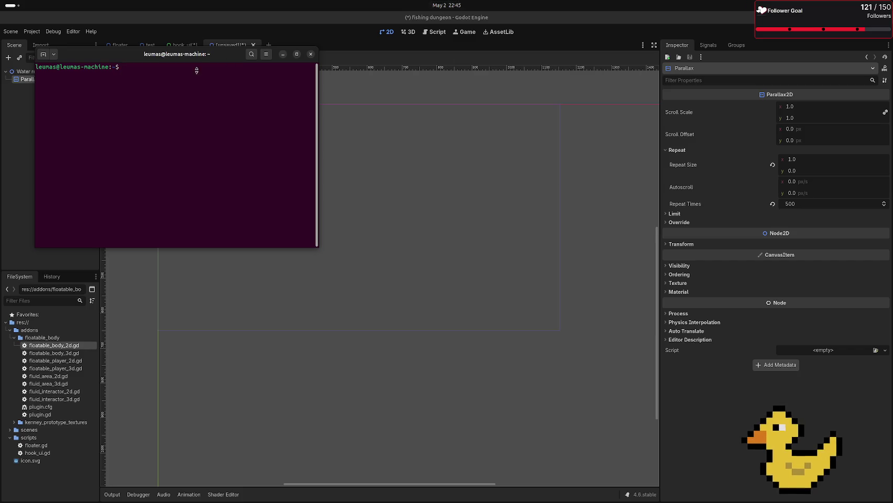
pyautogui.write('cd good')
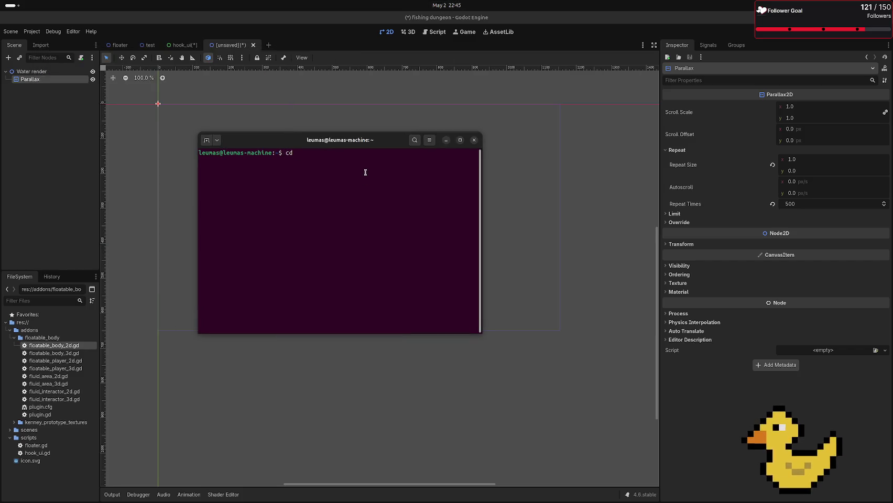
pyautogui.press('Tab')
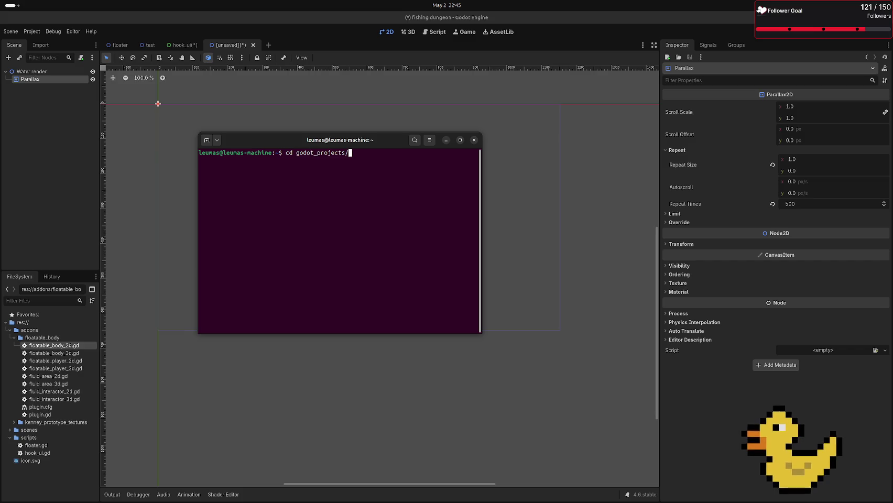
pyautogui.write('Fis')
pyautogui.press('BackSpace')
pyautogui.press('BackSpace')
pyautogui.press('BackSpace')
pyautogui.press('Tab')
pyautogui.press('Tab')
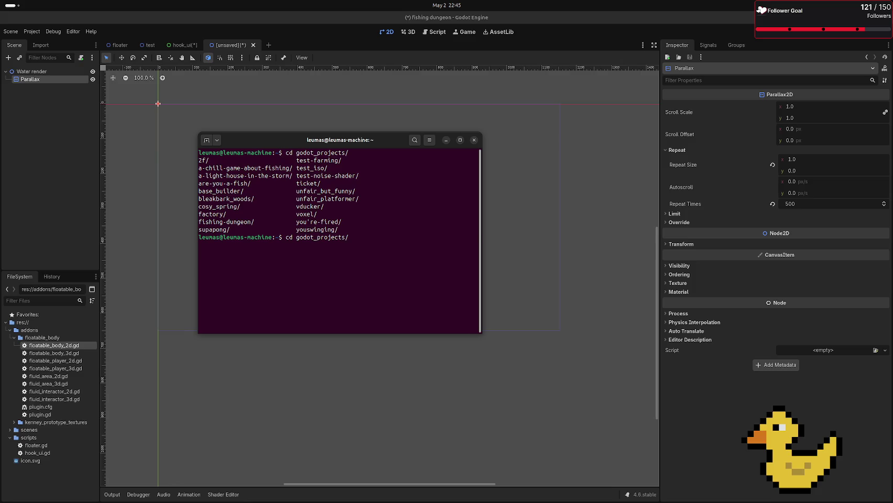
pyautogui.press('Return')
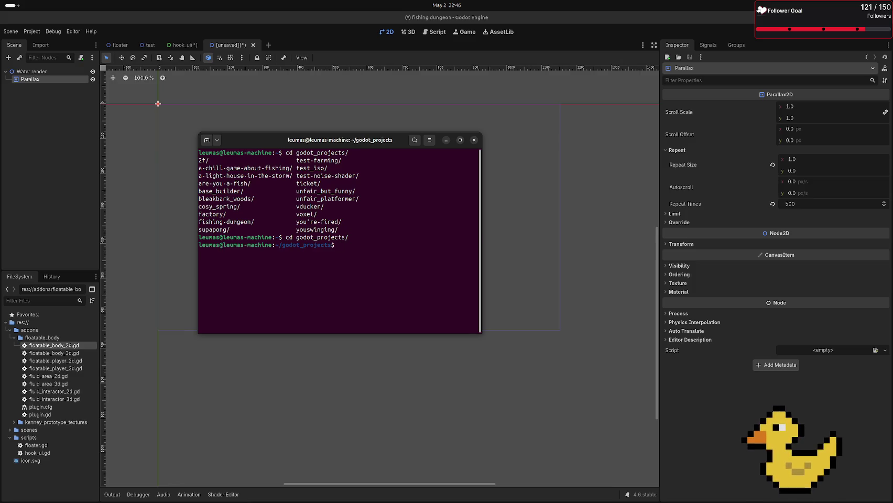
pyautogui.write('cd ..')
pyautogui.press('Return')
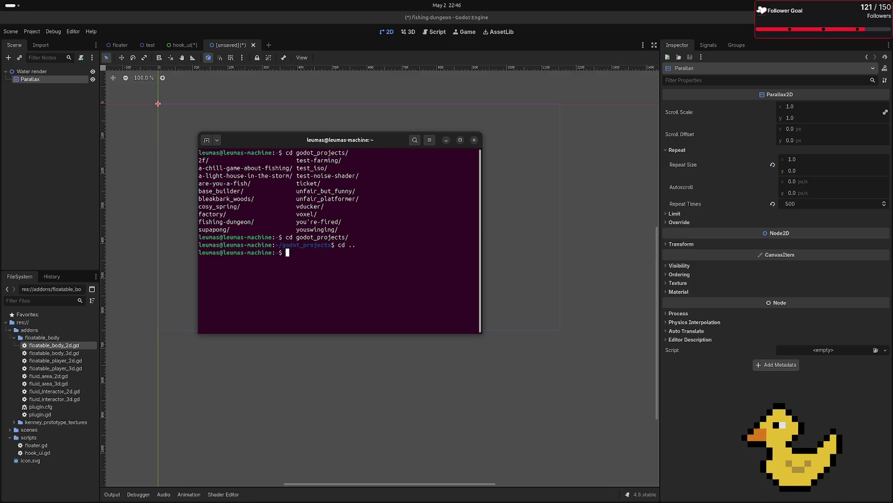
pyautogui.write('ls')
pyautogui.press('Return')
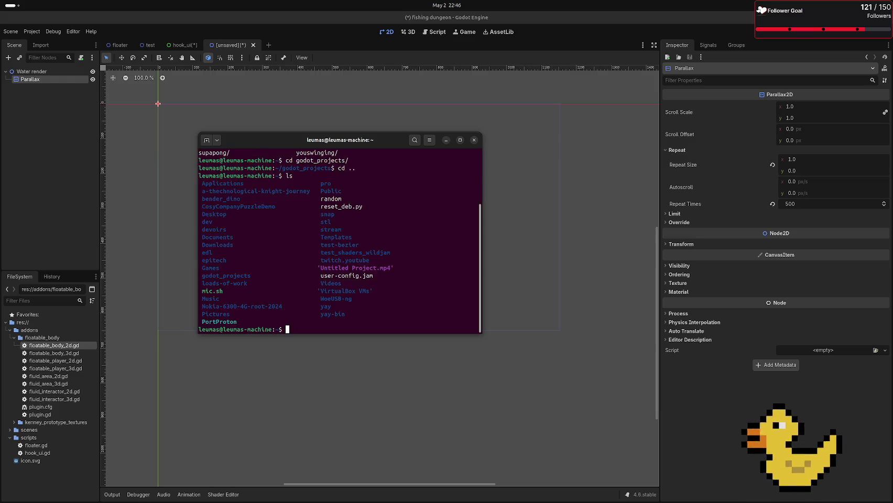
# Step: Run find | grep fishing from the home directory
pyautogui.write('find')
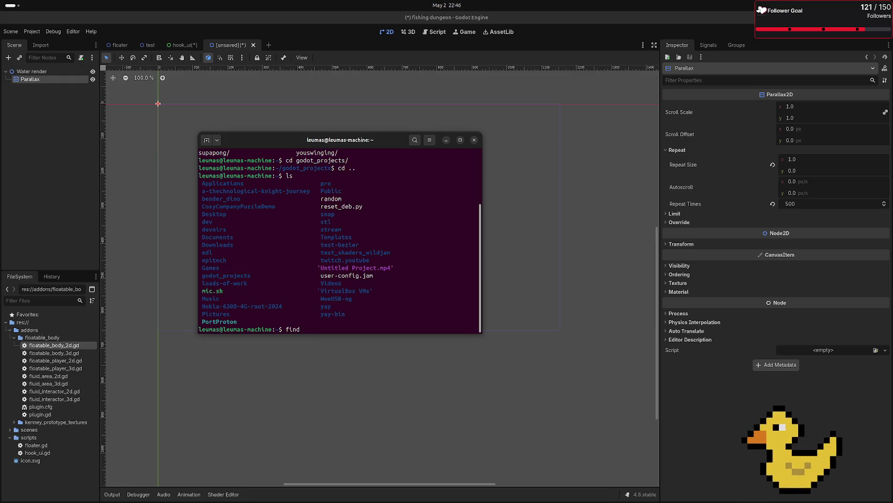
pyautogui.write('.')
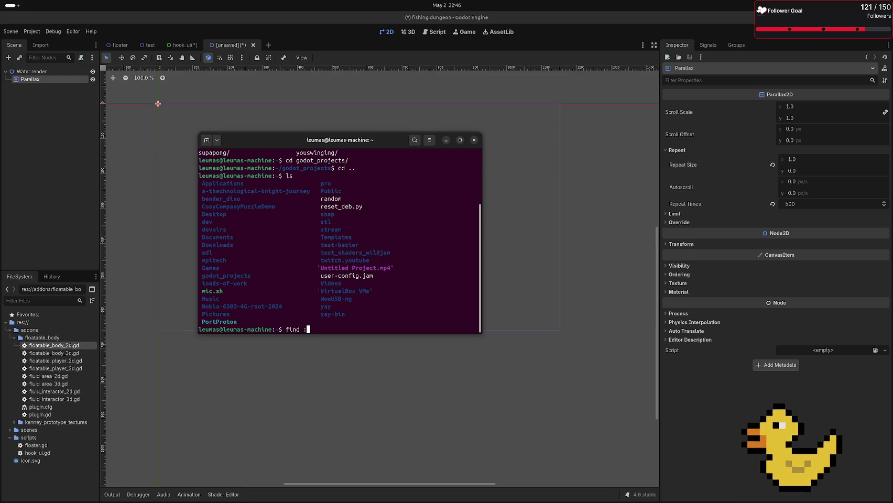
pyautogui.press('BackSpace')
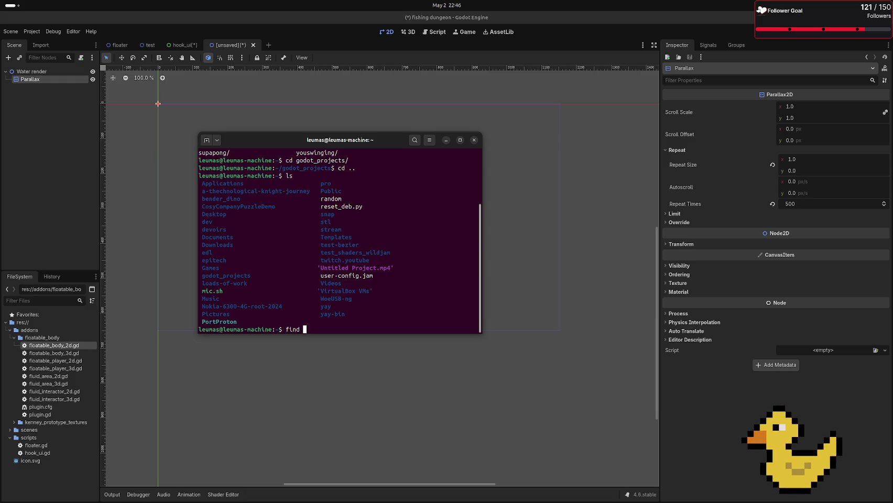
pyautogui.write('"')
pyautogui.press('space')
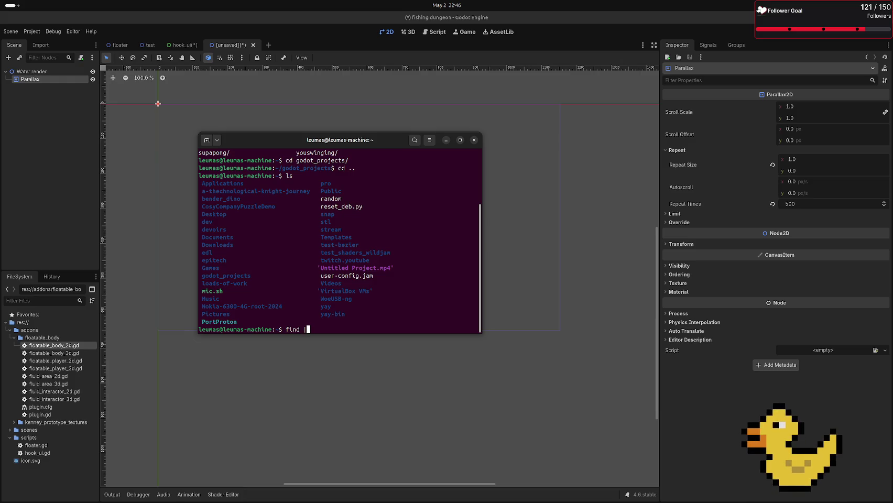
pyautogui.write('grep ')
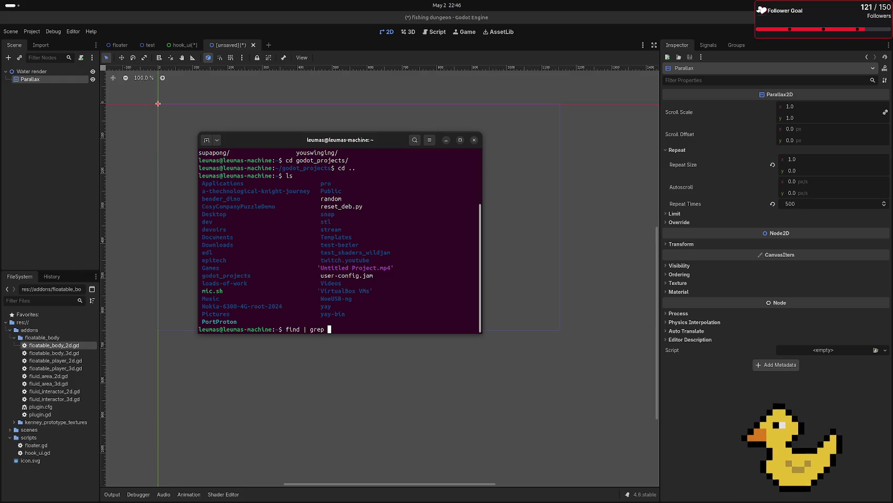
pyautogui.write('fishing')
pyautogui.press('Return')
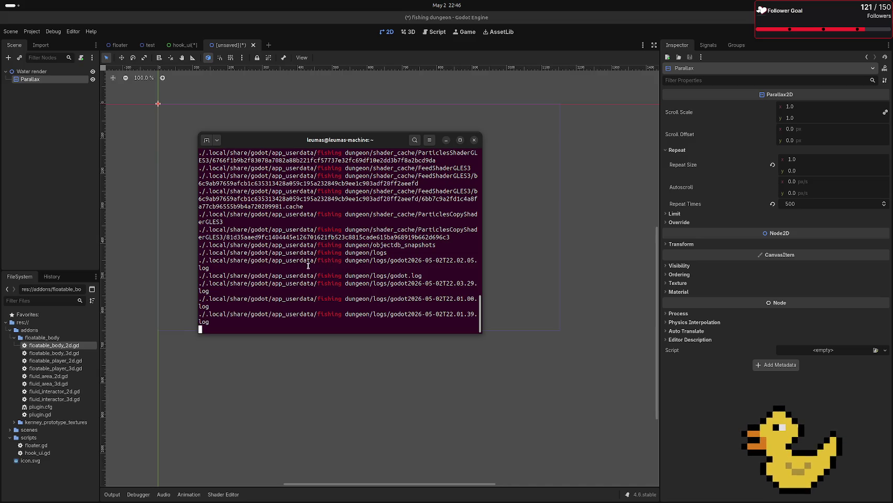
# Step: Review and select matching paths in the search output, then interrupt the search with Ctrl+C
pyautogui.scroll(15, 309, 265)
pyautogui.scroll(5, 352, 249)
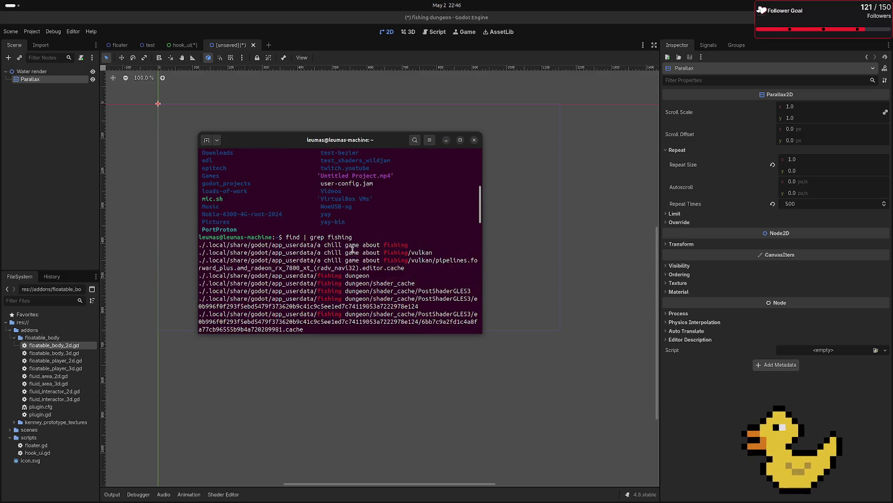
pyautogui.scroll(-15, 338, 249)
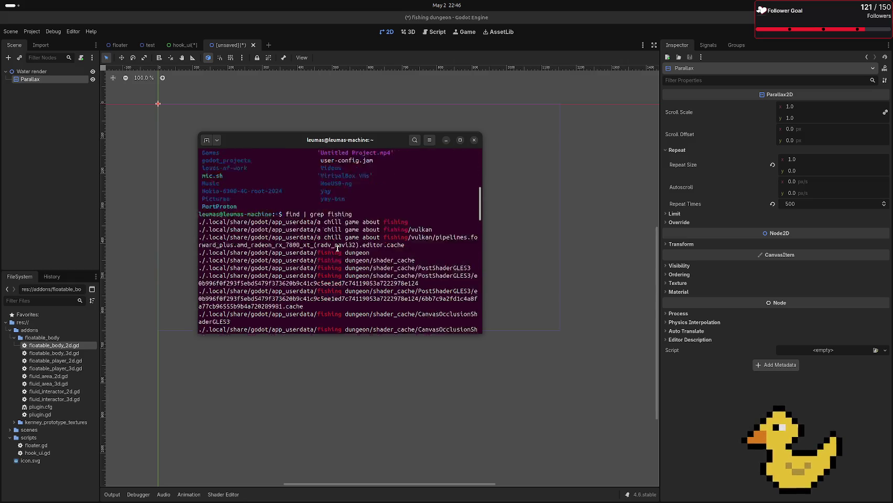
pyautogui.scroll(15, 330, 241)
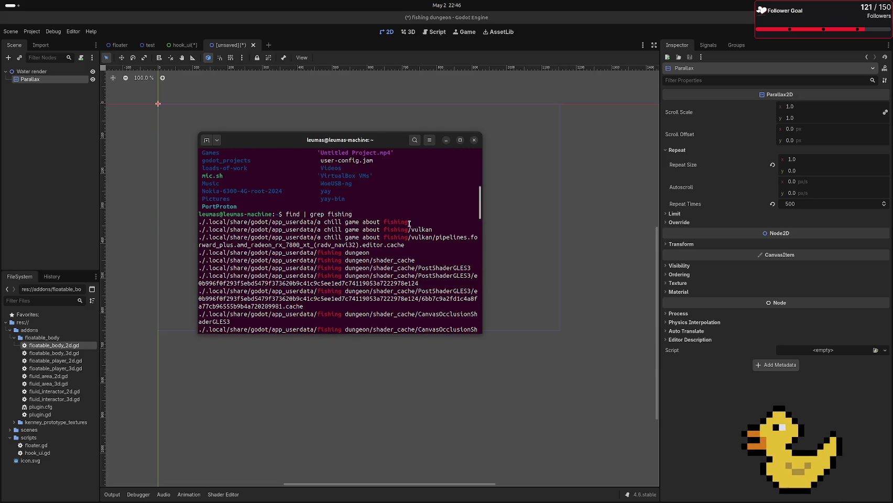
pyautogui.moveTo(409, 223); pyautogui.dragTo(310, 231)
pyautogui.click(223, 214)
pyautogui.moveTo(200, 222)
pyautogui.mouseDown()
pyautogui.moveTo(387, 238)
pyautogui.moveTo(408, 222)
pyautogui.mouseUp()
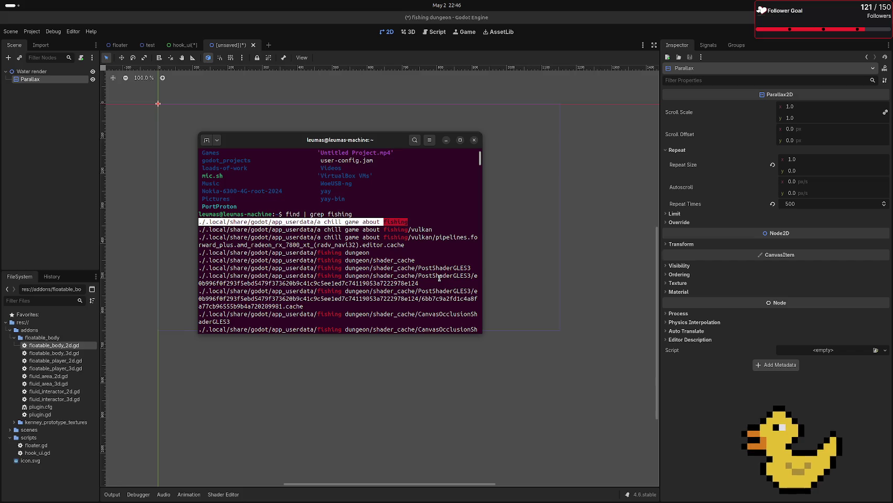
pyautogui.scroll(-10, 450, 243)
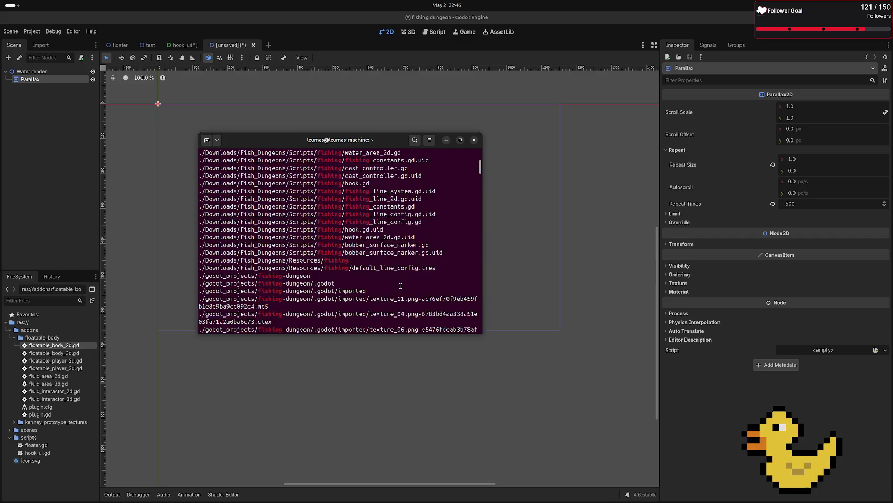
pyautogui.hotkey('ctrl', 'c')
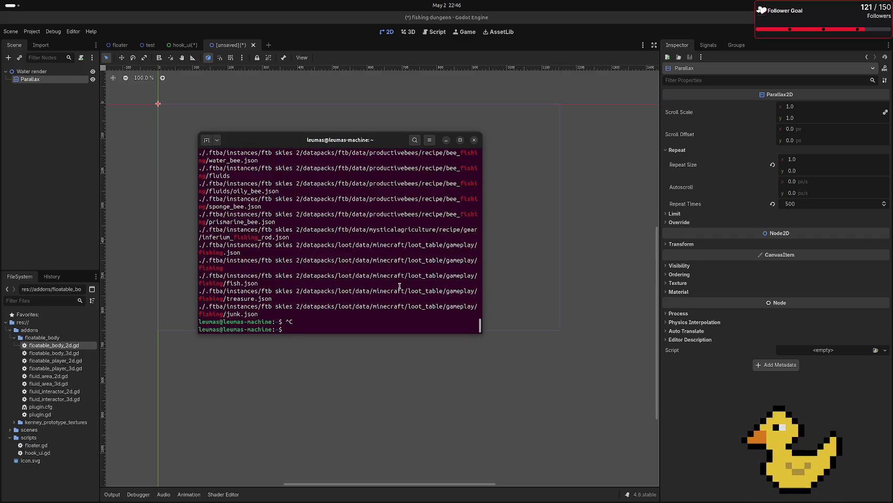
# Step: List the home folder, cd into Documents/, list it, and close the terminal
pyautogui.write('ls')
pyautogui.press('Return')
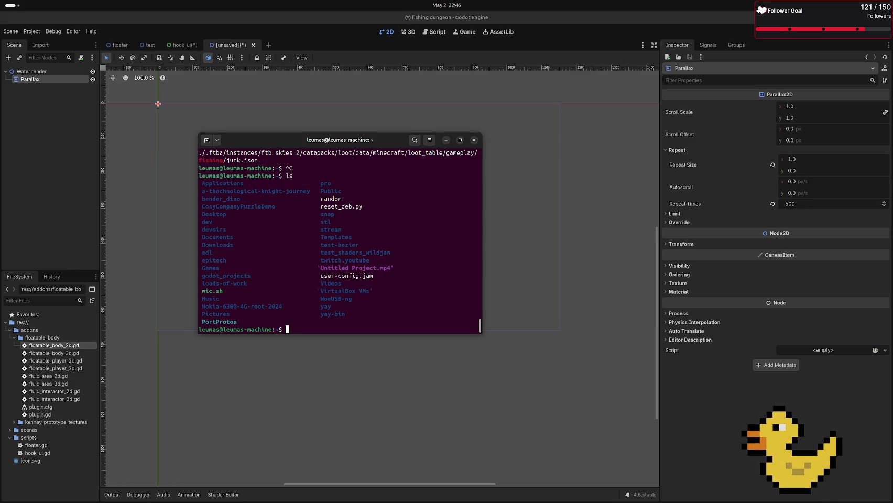
pyautogui.write('cd Documents/')
pyautogui.press('Return')
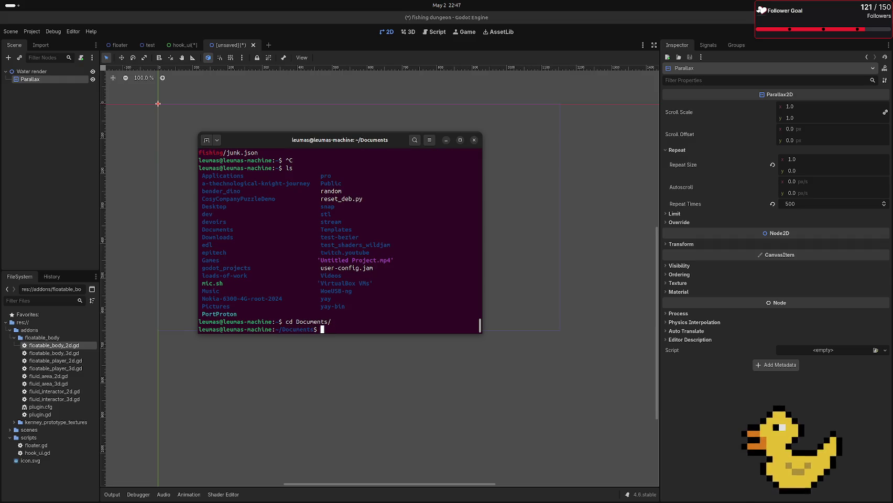
pyautogui.write('ls]')
pyautogui.press('Return')
pyautogui.write('ls')
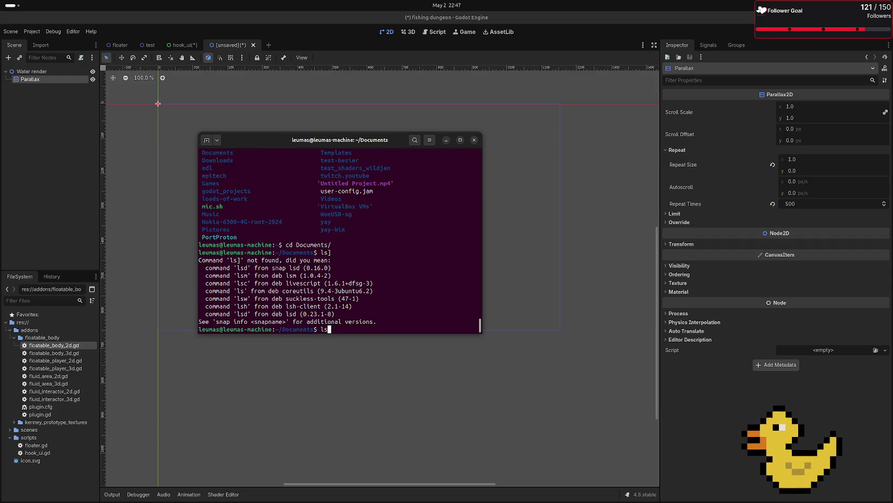
pyautogui.press('Return')
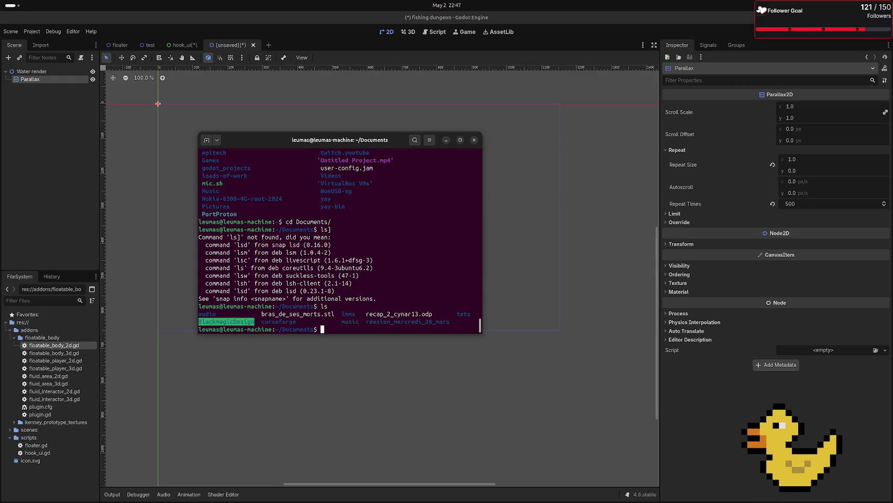
pyautogui.hotkey('alt', 'Tab')
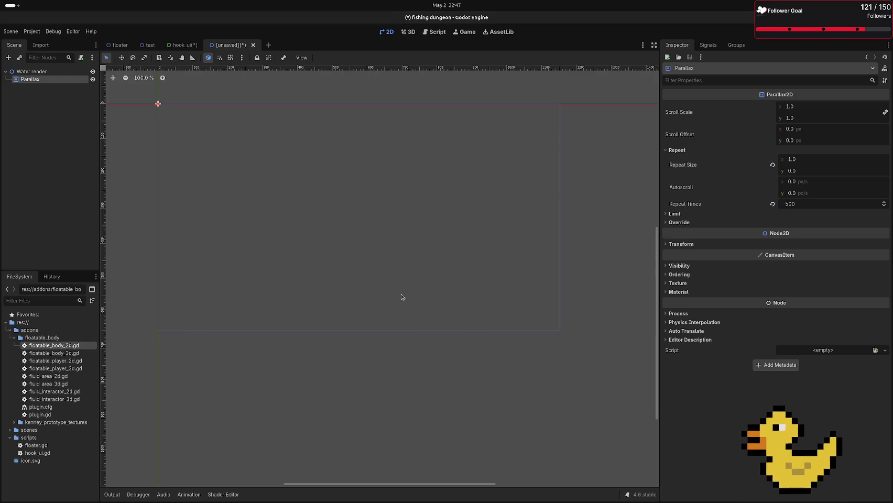
# Step: Back in the browser, go to GitHub's All repositories page
pyautogui.hotkey('alt', 'Tab')
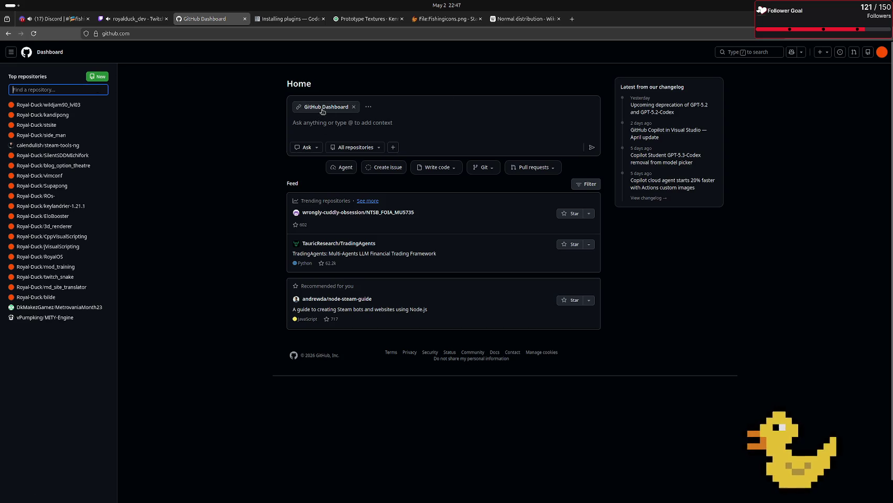
pyautogui.click(353, 149)
pyautogui.press('Escape')
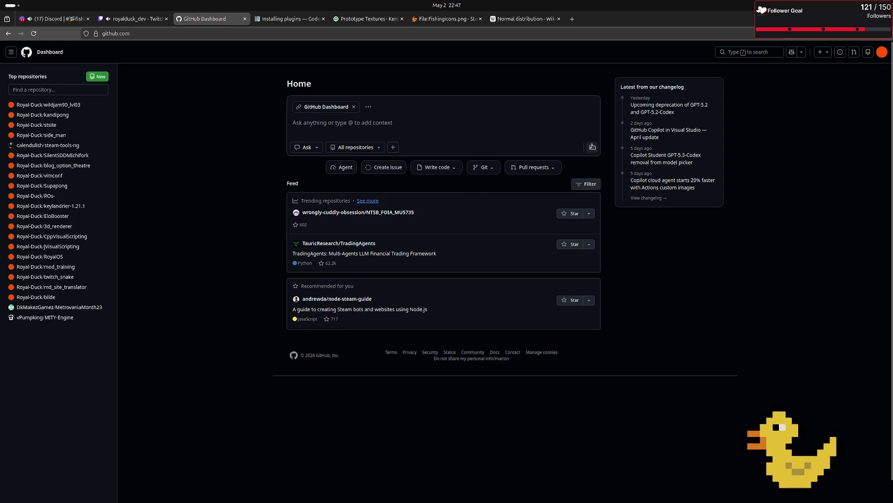
pyautogui.moveTo(1, 68)
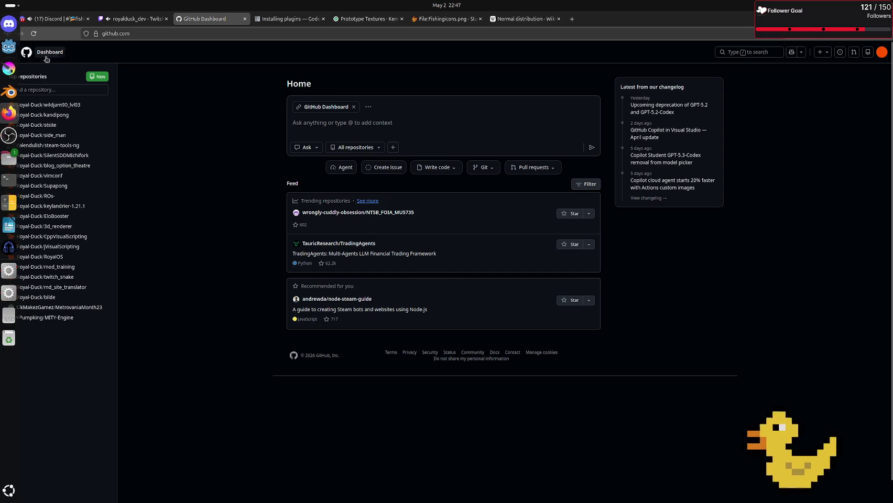
pyautogui.click(11, 52)
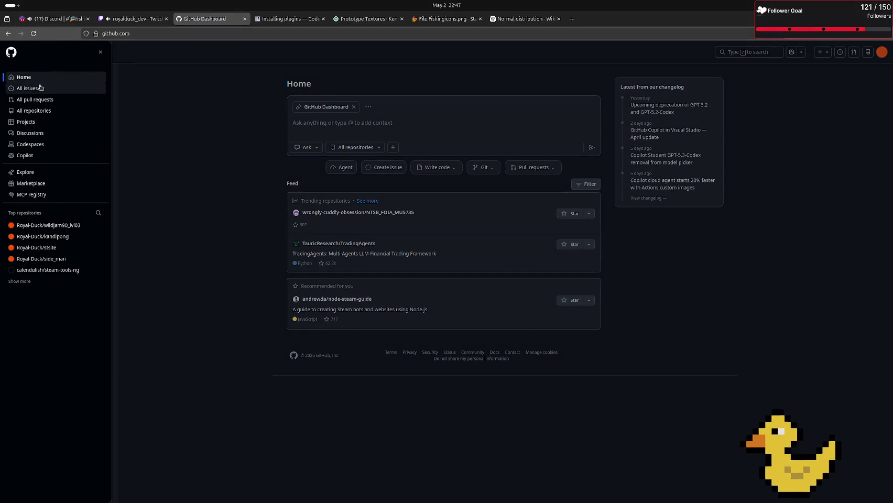
pyautogui.click(45, 112)
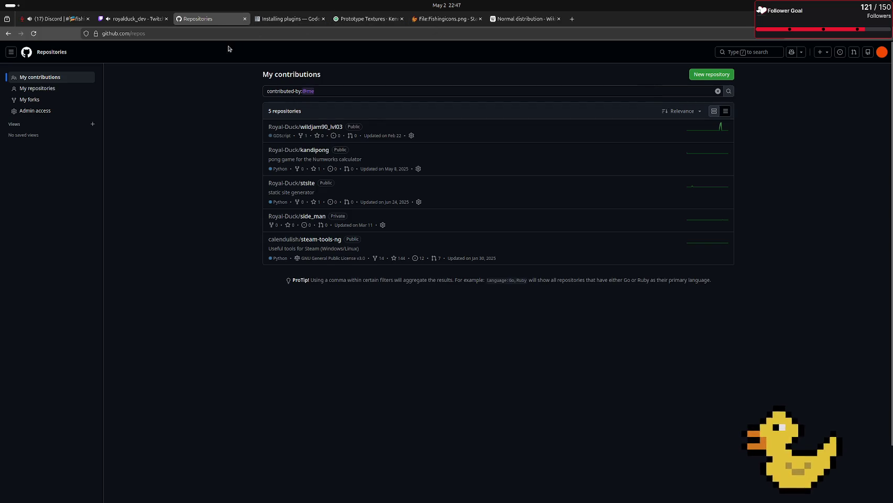
# Step: Filter to the 19 owned repositories, scroll the list, and show recent downloads
pyautogui.click(31, 89)
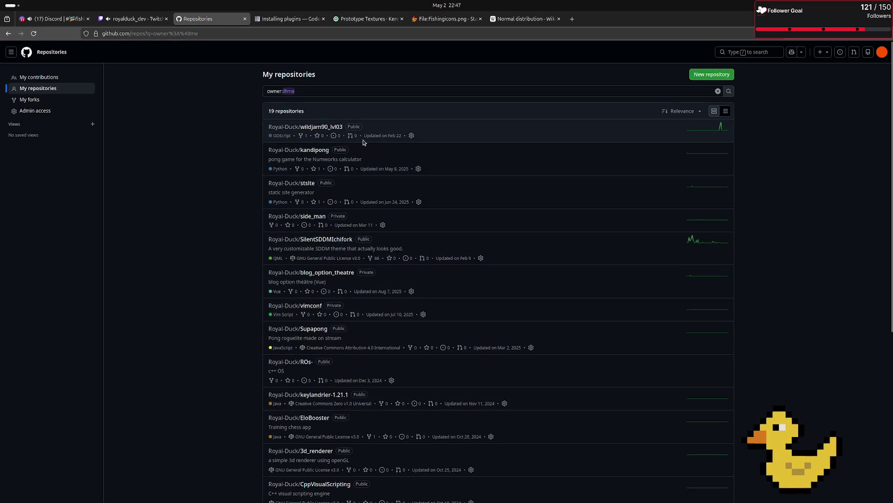
pyautogui.scroll(-5, 367, 172)
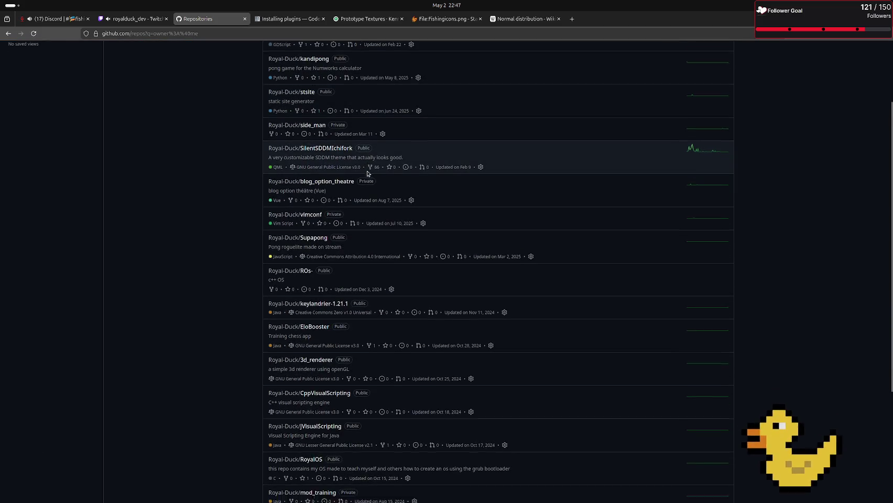
pyautogui.scroll(-3, 367, 172)
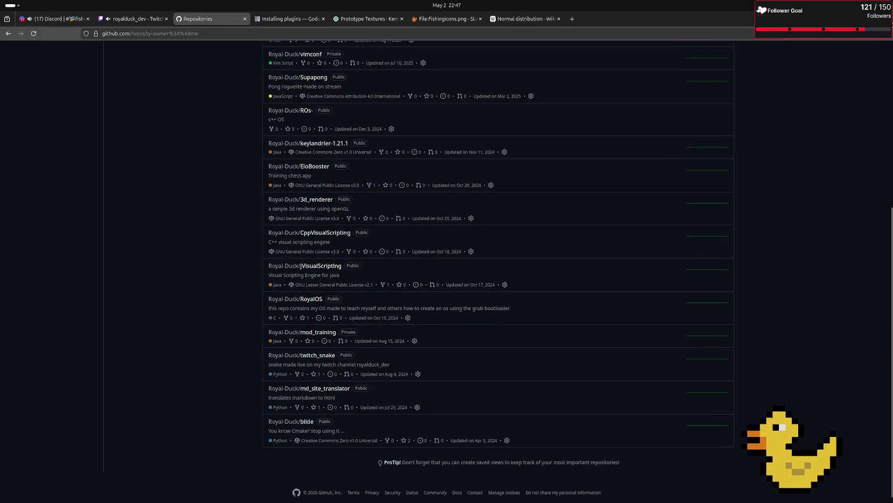
pyautogui.click(833, 35)
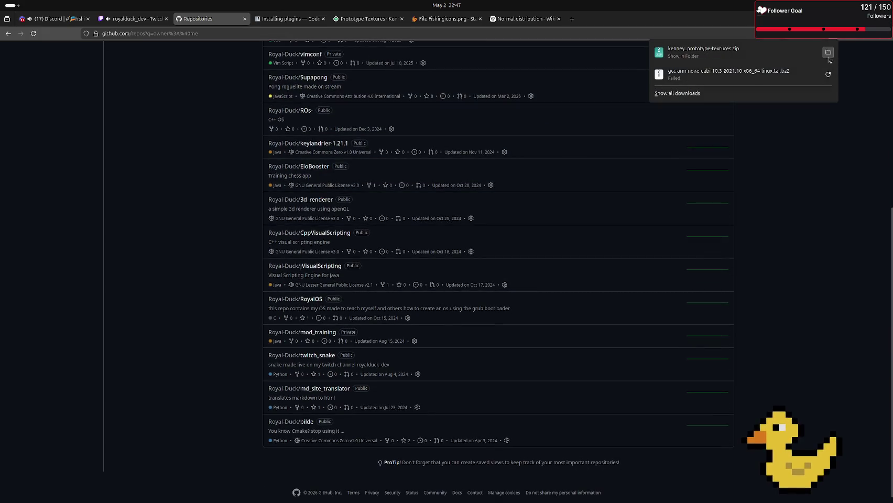
# Step: Show Fish_Dungeons.zip in its folder, extract it, and open the Fish_Dungeons (2) folder
pyautogui.click(830, 57)
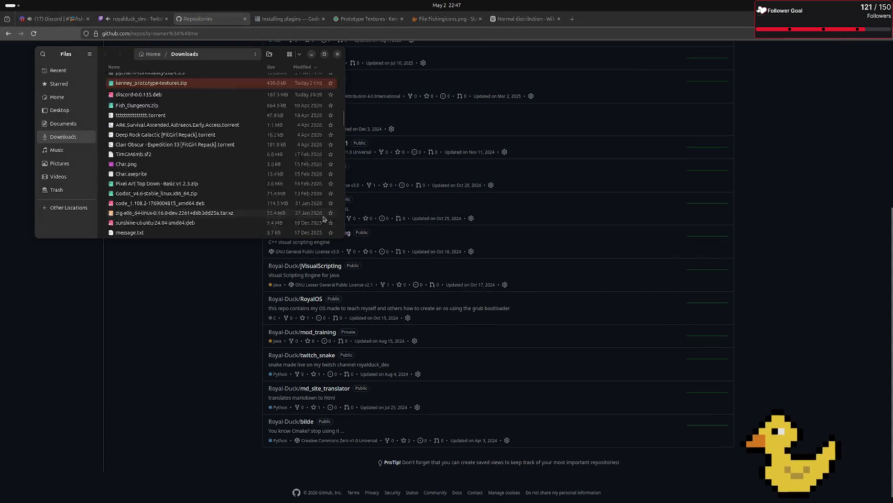
pyautogui.doubleClick(179, 105)
pyautogui.doubleClick(178, 82)
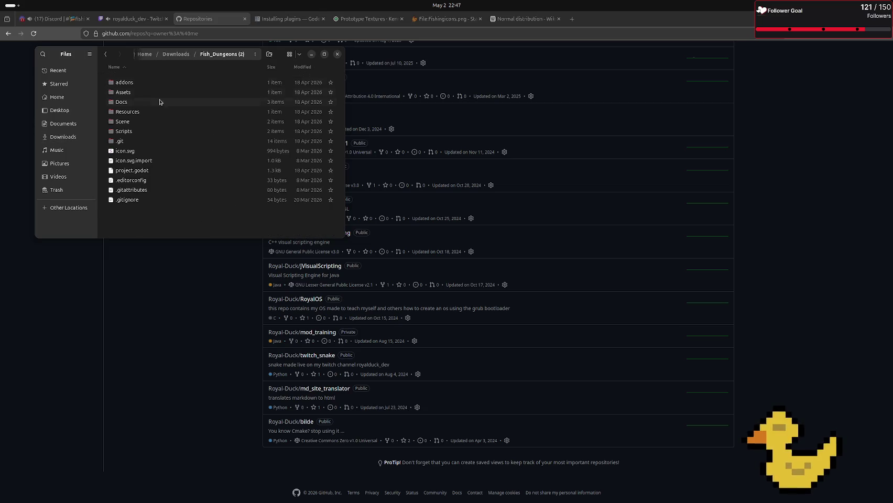
pyautogui.doubleClick(136, 113)
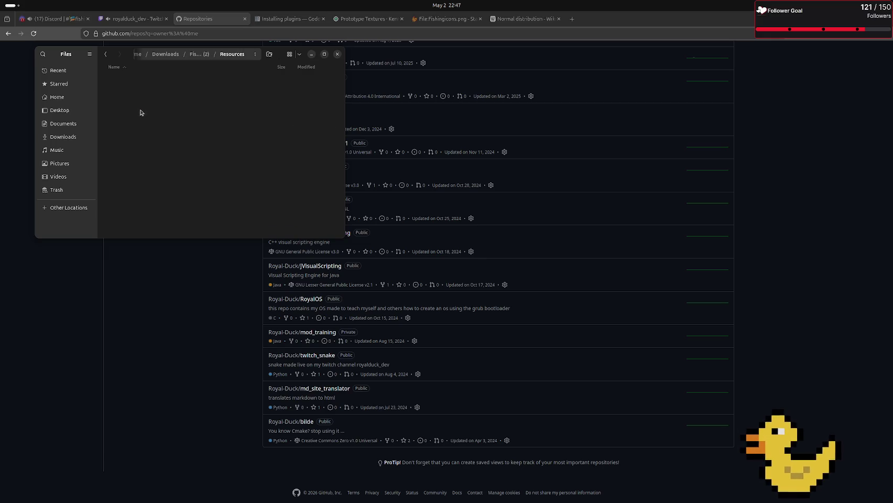
pyautogui.click(106, 55)
# Step: Open Assets > PlaceHolders, preview BigMonsterV2.png, and open a new browser tab
pyautogui.doubleClick(134, 93)
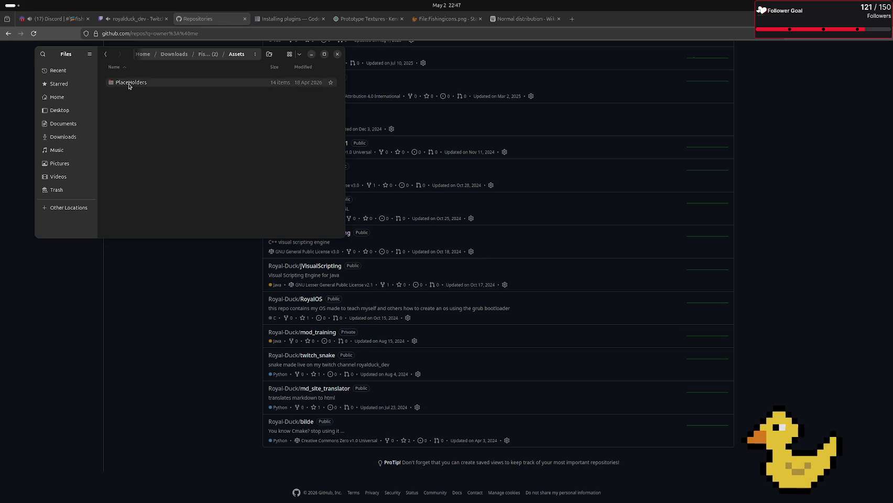
pyautogui.doubleClick(129, 84)
pyautogui.doubleClick(155, 83)
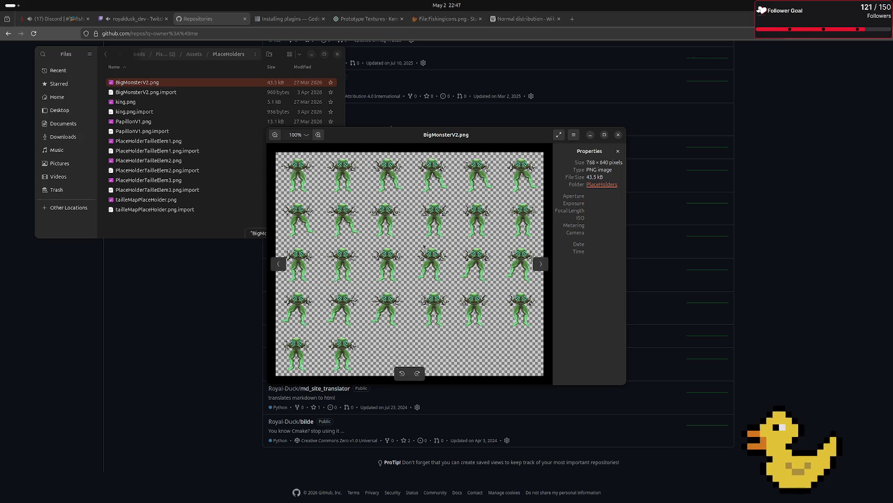
pyautogui.hotkey('ctrl', 'w')
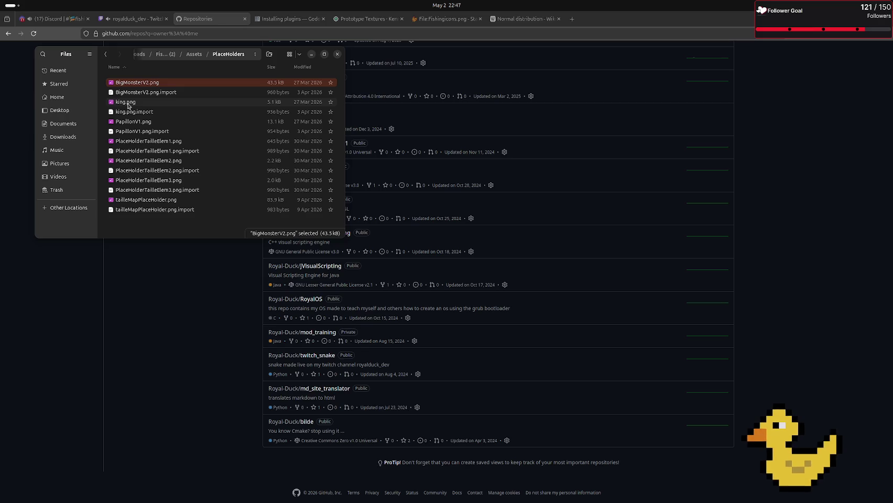
pyautogui.click(570, 21)
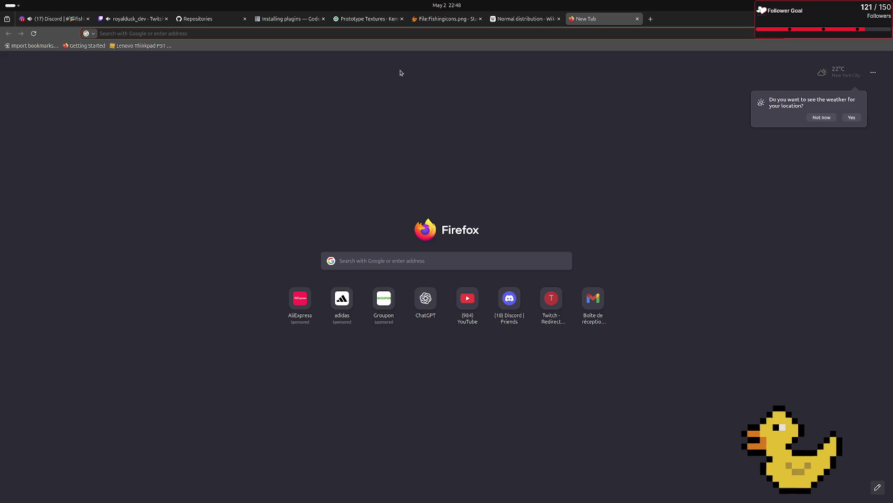
# Step: Search Google for 'water pixel art' and switch to the Images results
pyautogui.write('z')
pyautogui.press('BackSpace')
pyautogui.write('w')
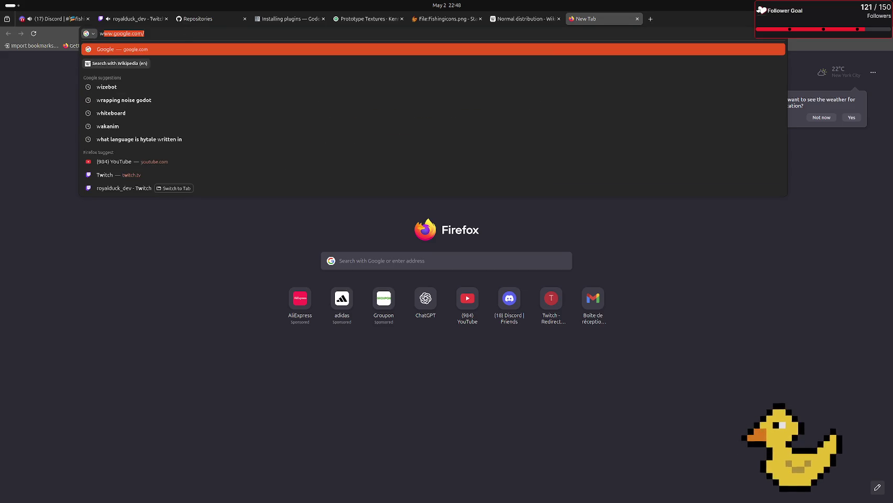
pyautogui.write('ater')
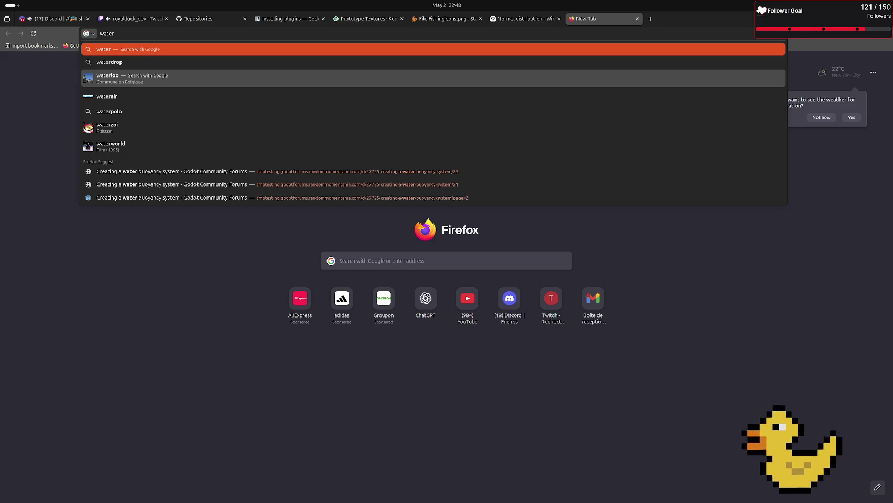
pyautogui.write(' p')
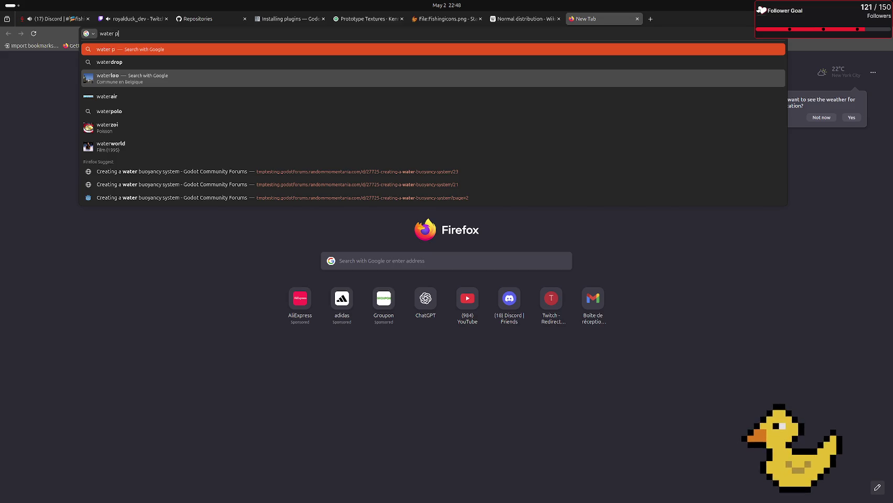
pyautogui.write('ixel art')
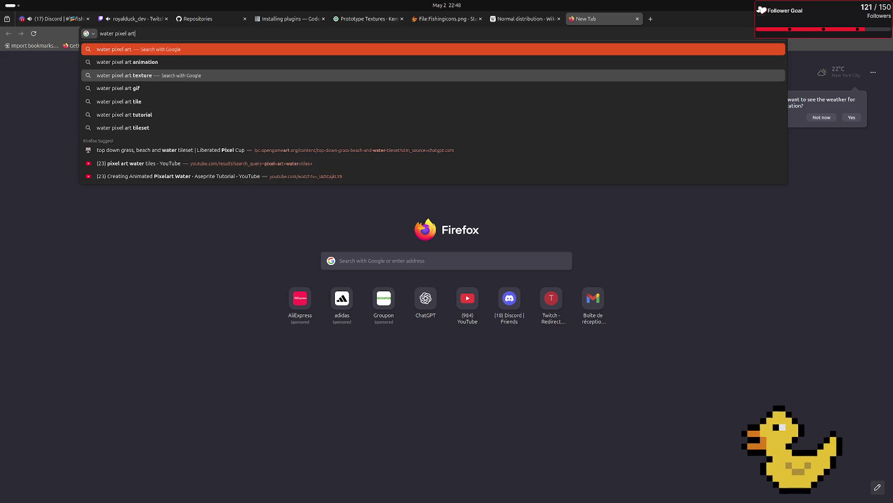
pyautogui.press('Return')
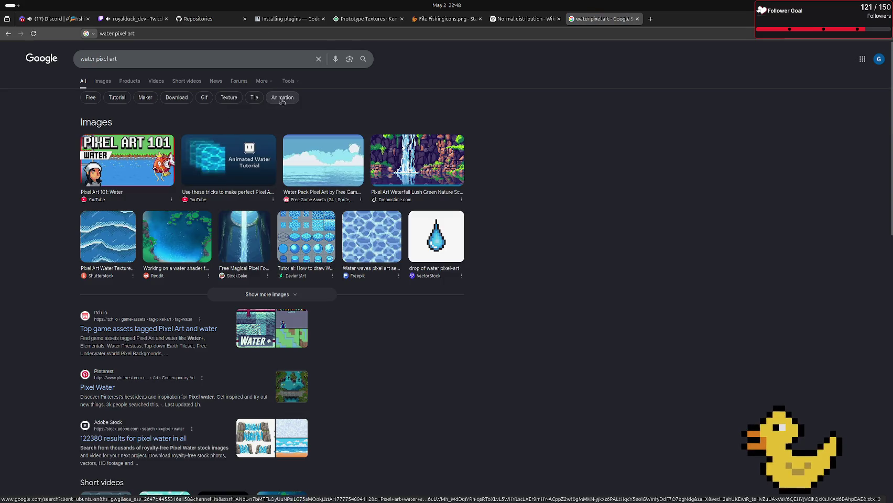
pyautogui.click(102, 81)
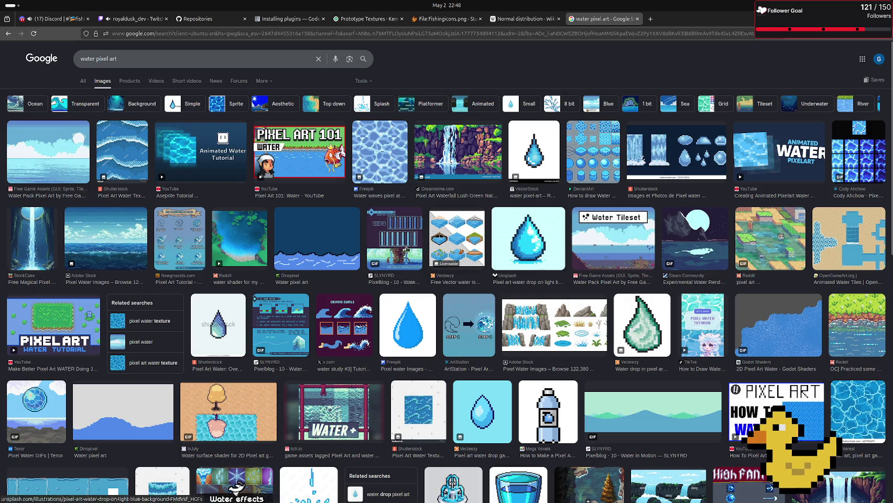
pyautogui.moveTo(3, 246)
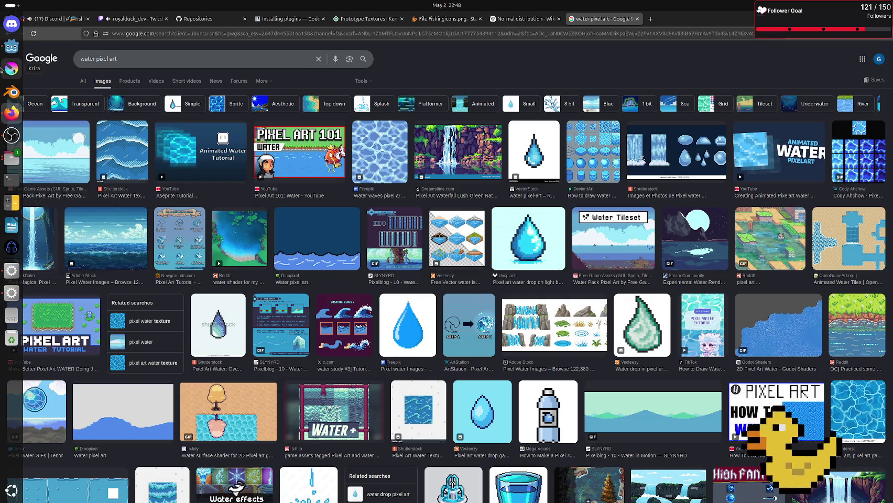
pyautogui.click(11, 157)
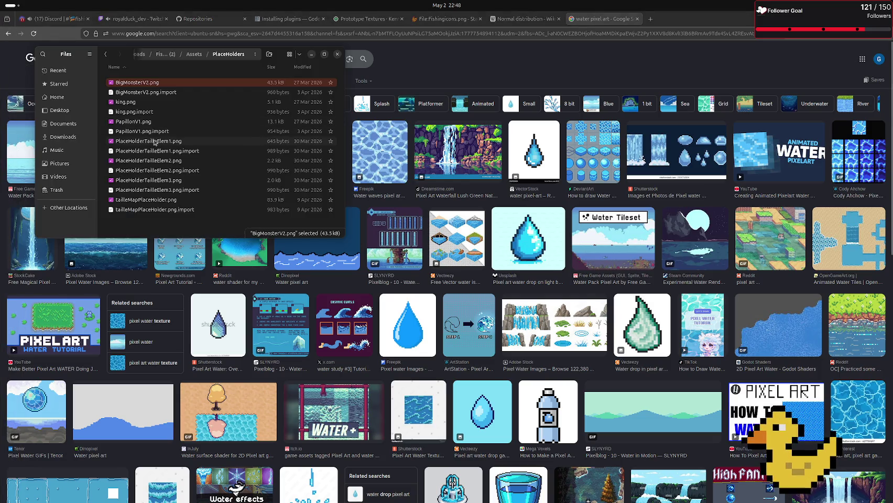
pyautogui.doubleClick(156, 141)
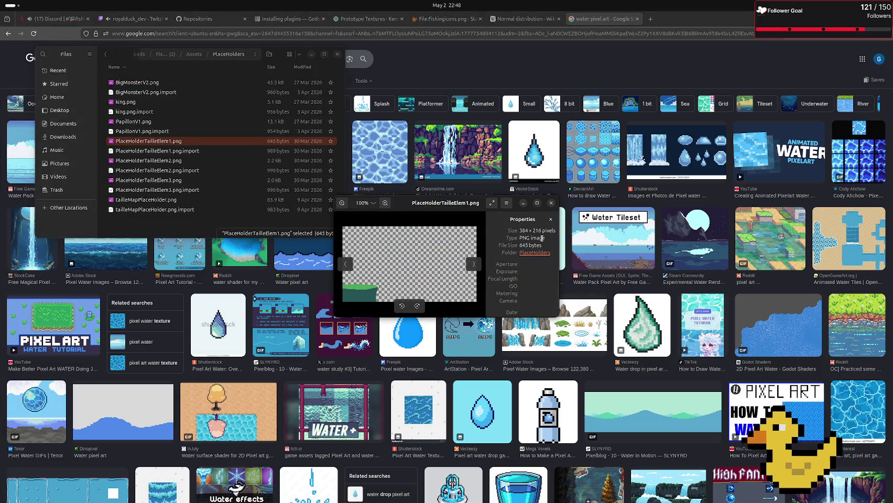
pyautogui.click(551, 203)
pyautogui.doubleClick(124, 160)
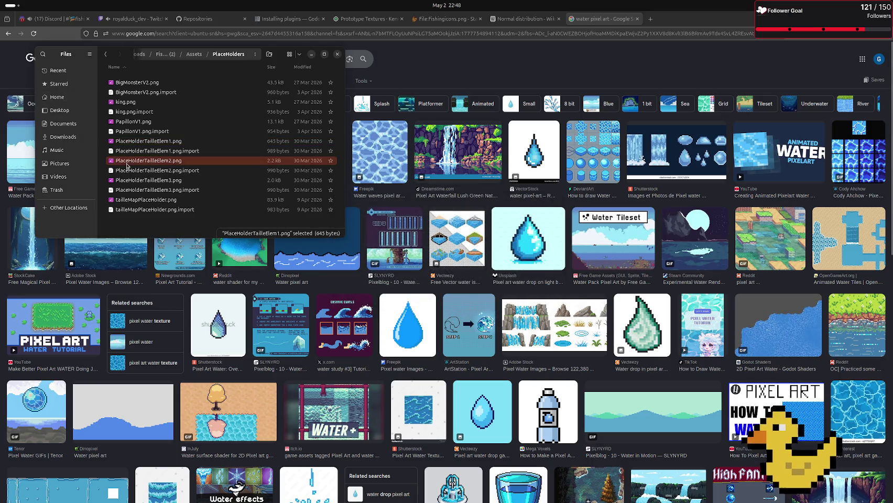
pyautogui.click(551, 203)
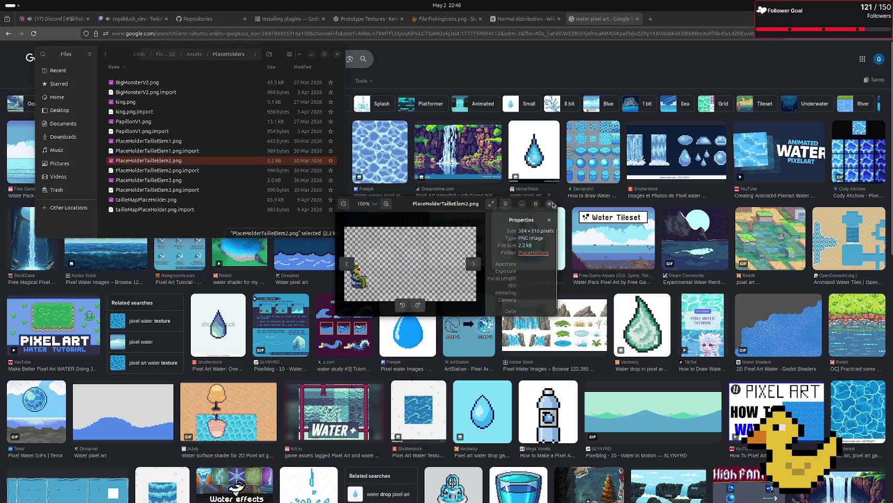
pyautogui.doubleClick(125, 180)
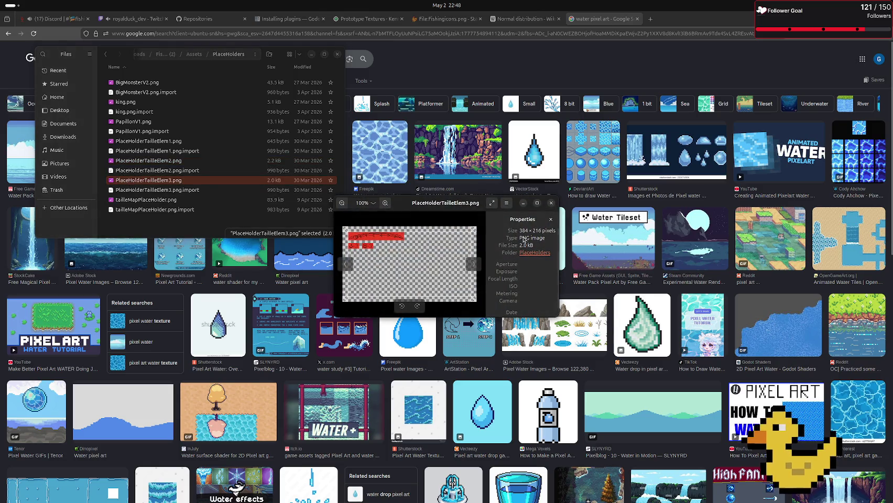
pyautogui.click(551, 203)
pyautogui.click(131, 200)
pyautogui.doubleClick(130, 200)
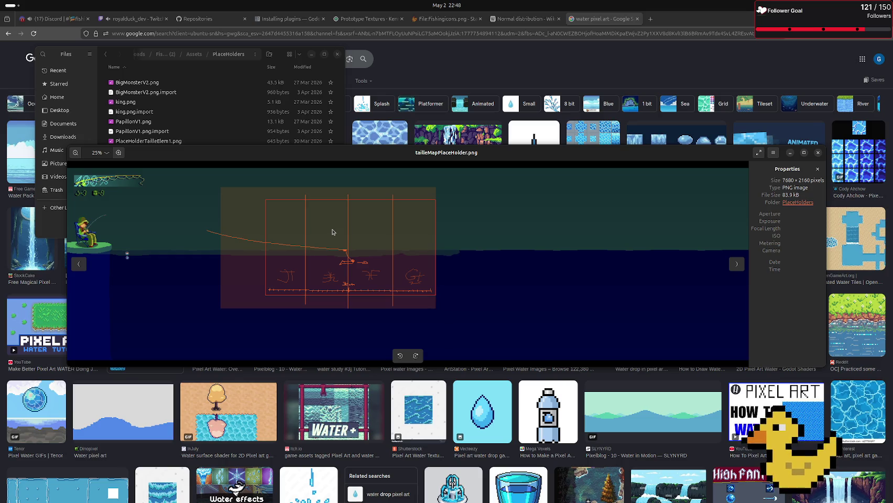
pyautogui.click(819, 153)
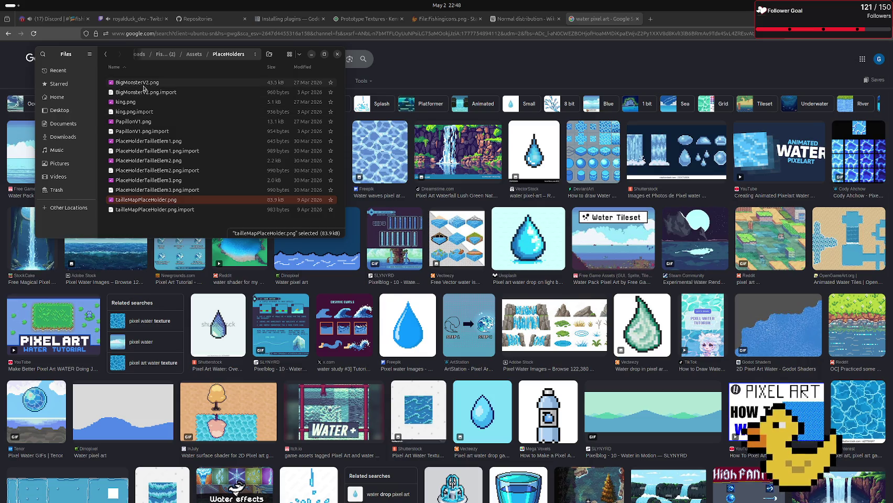
pyautogui.doubleClick(136, 103)
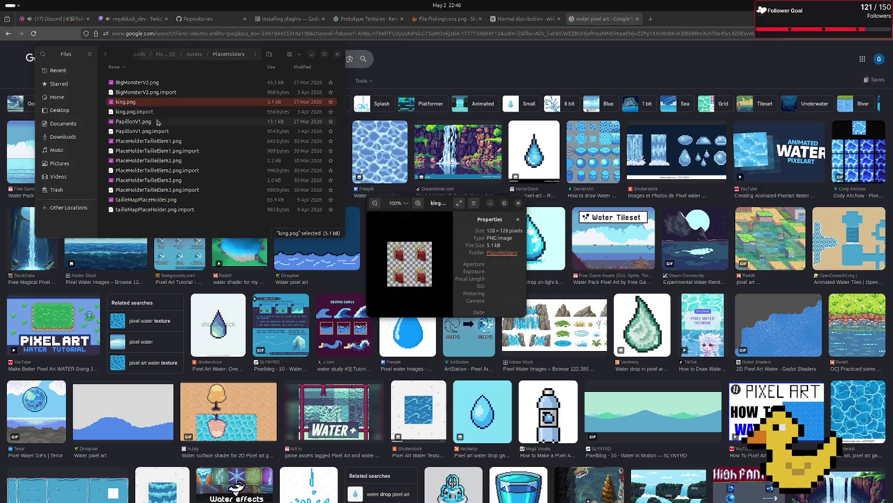
pyautogui.scroll(3, 421, 265)
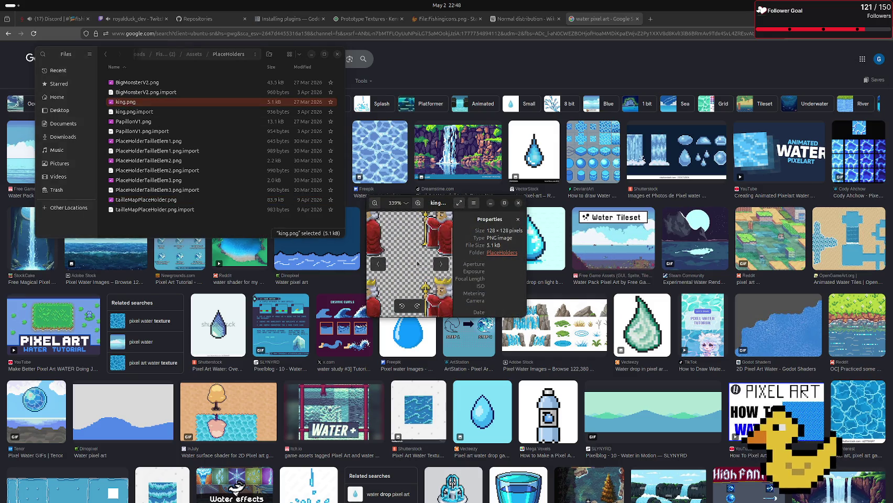
pyautogui.moveTo(410, 264); pyautogui.dragTo(449, 310)
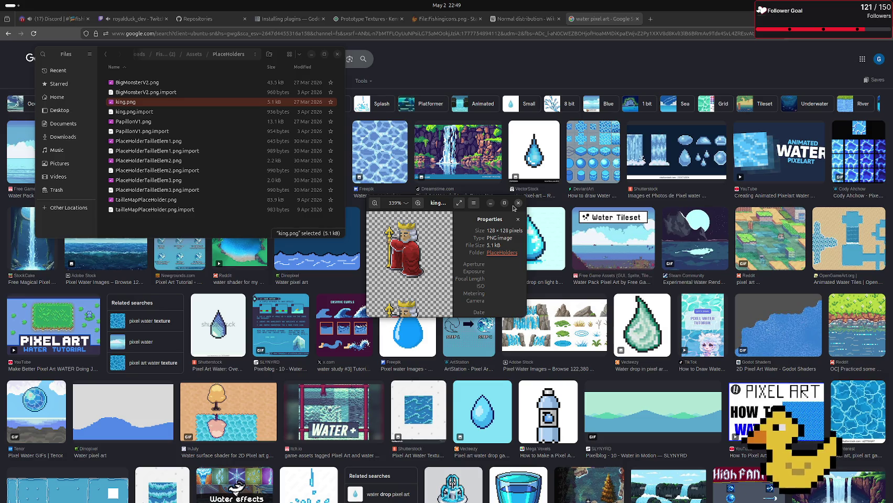
pyautogui.click(518, 203)
pyautogui.click(136, 122)
pyautogui.doubleClick(136, 123)
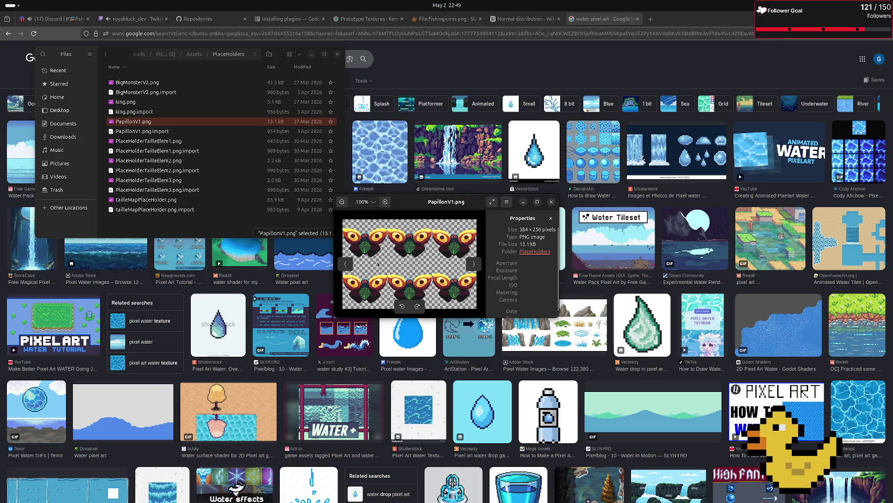
pyautogui.click(551, 202)
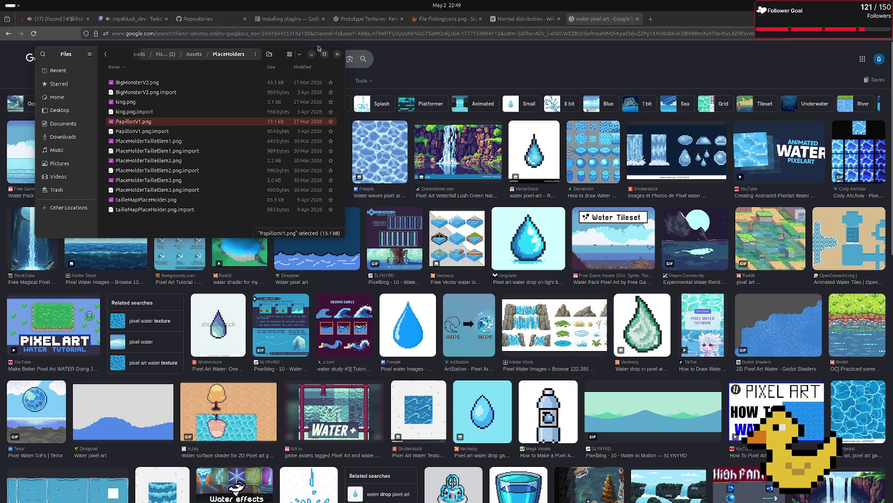
pyautogui.click(338, 54)
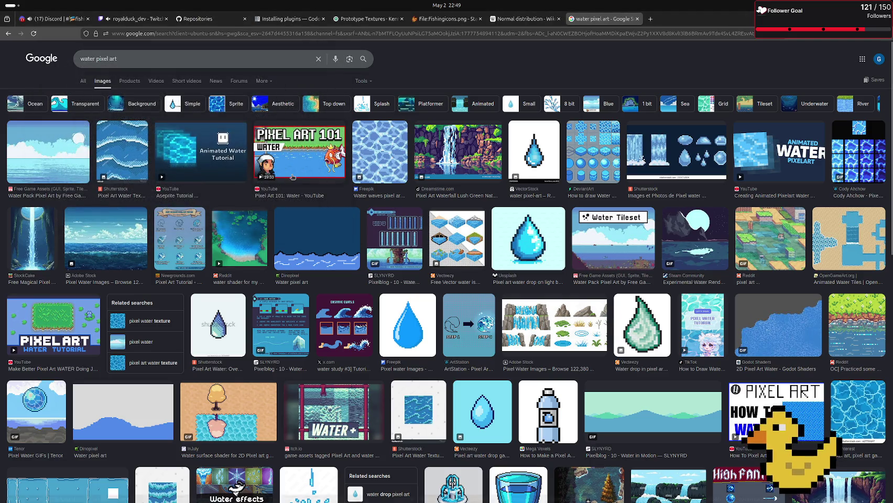
# Step: Scroll through the image results, then close the results tab and the extra empty tab
pyautogui.scroll(-5, 272, 220)
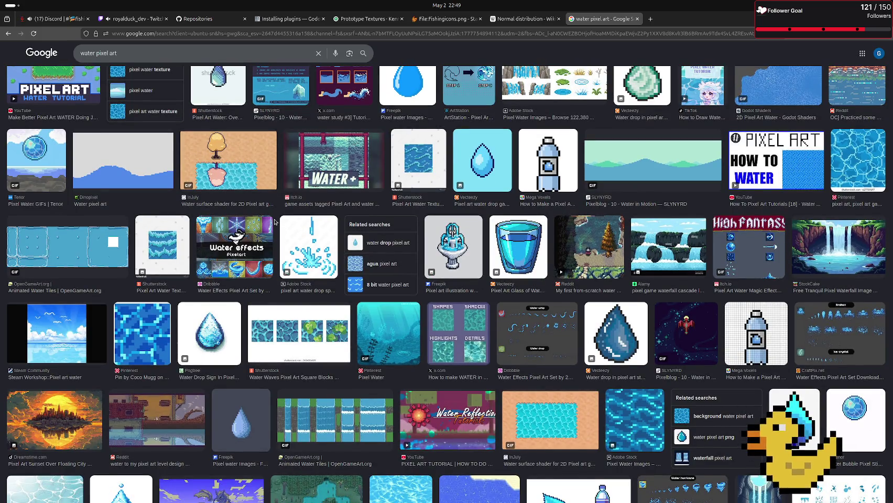
pyautogui.scroll(-4, 274, 223)
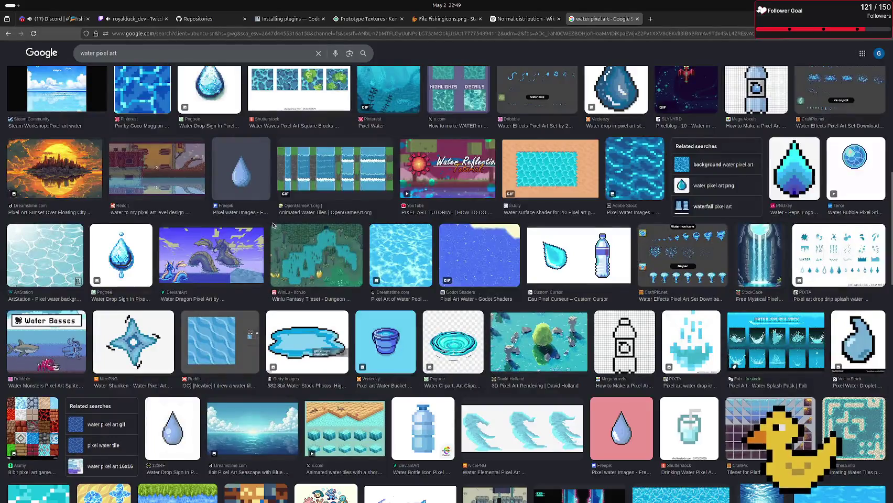
pyautogui.scroll(-4, 272, 224)
pyautogui.scroll(-1, 272, 225)
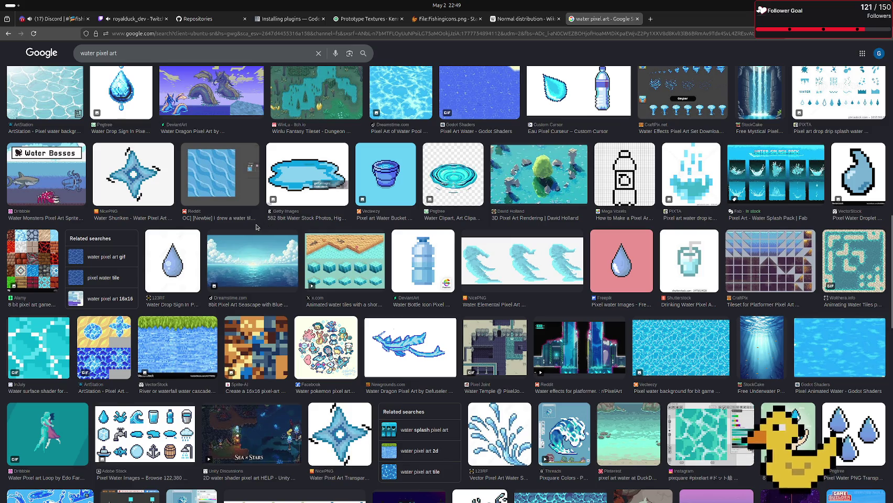
pyautogui.hotkey('ctrl', 'w')
pyautogui.hotkey('ctrl', 't')
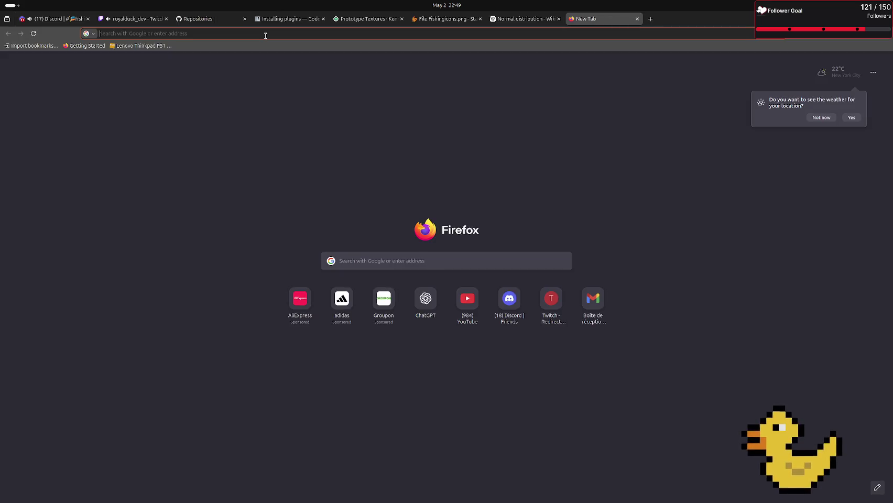
pyautogui.hotkey('ctrl', 'w')
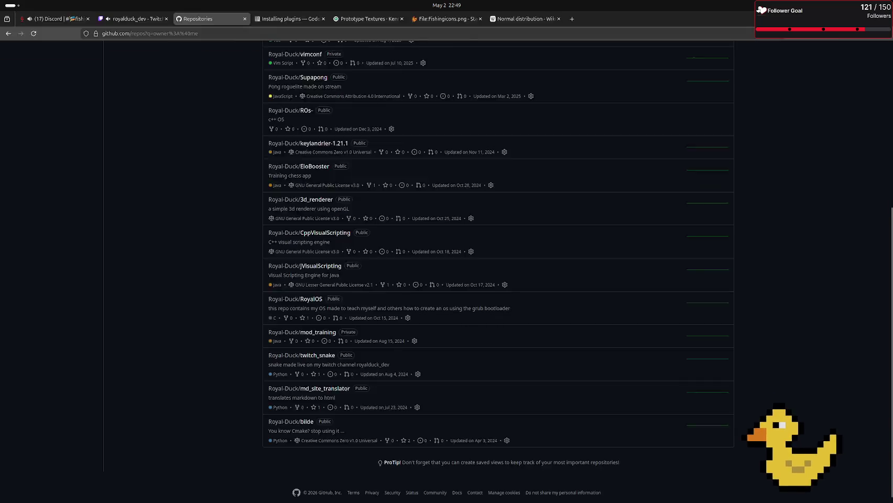
# Step: Launch Krita from the app search by typing 'kri'
pyautogui.press('super')
pyautogui.write('kri')
pyautogui.press('Return')
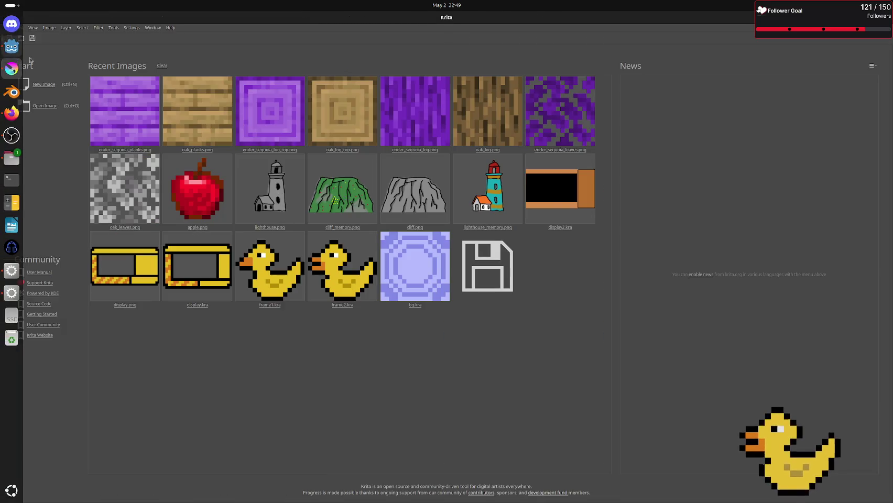
# Step: Create a 32×32 image, enable horizontal mirror and wrap-around, and clear the background to transparent
pyautogui.click(47, 84)
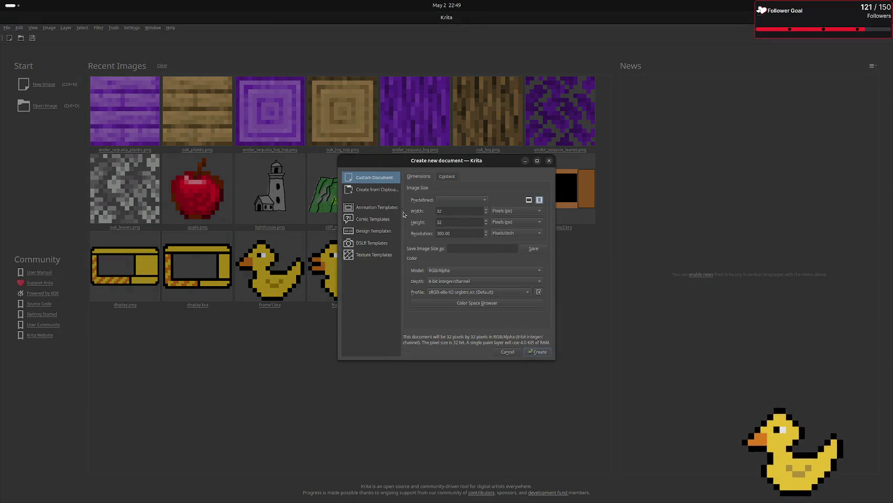
pyautogui.click(530, 353)
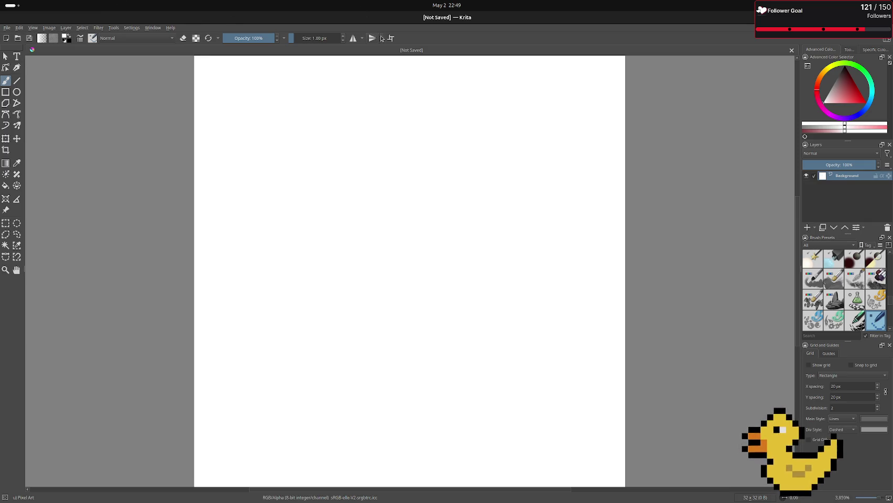
pyautogui.click(354, 40)
pyautogui.click(391, 39)
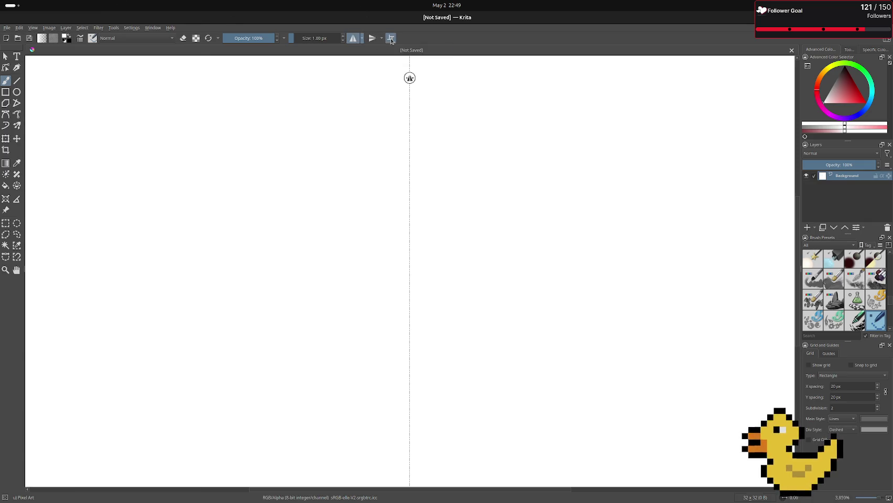
pyautogui.scroll(-10, 517, 197)
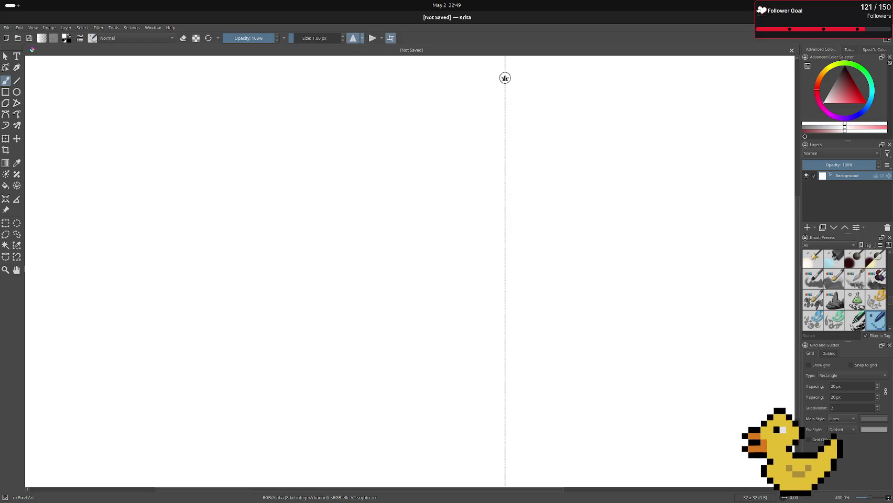
pyautogui.press('Delete')
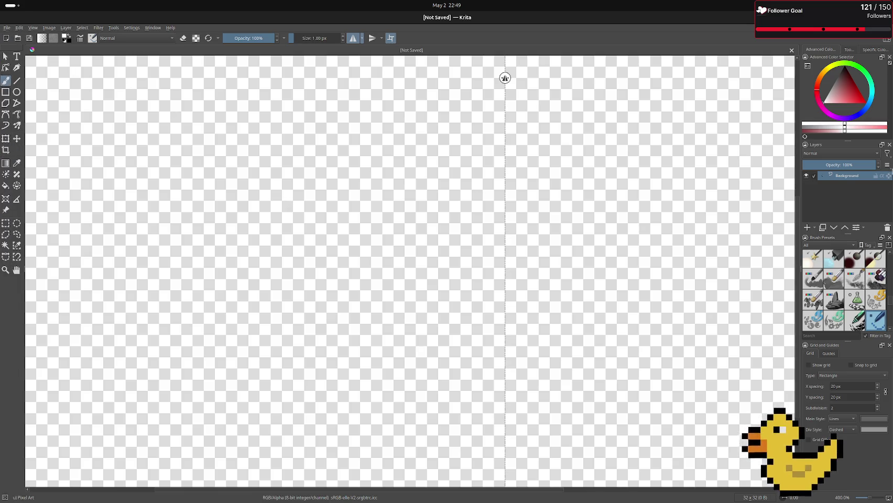
# Step: Pick a saturated blue, paint zigzag wave strokes, and flood-fill the canvas blue
pyautogui.moveTo(871, 85); pyautogui.dragTo(863, 112)
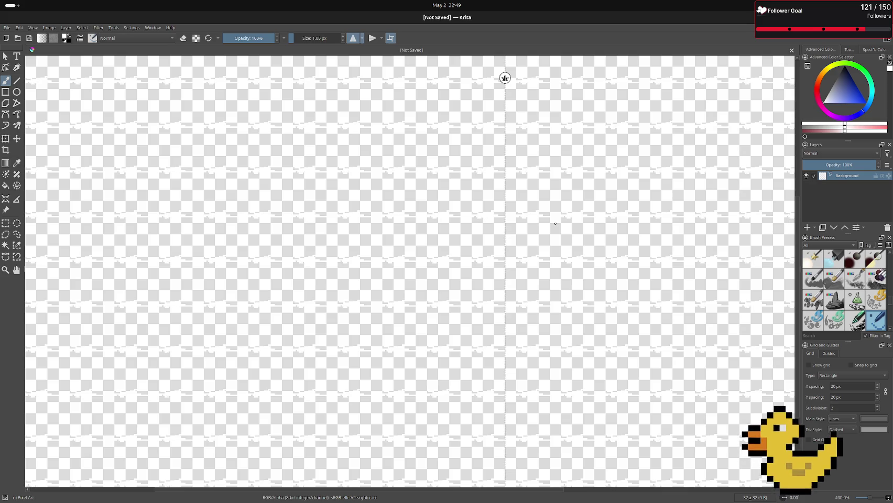
pyautogui.click(555, 224)
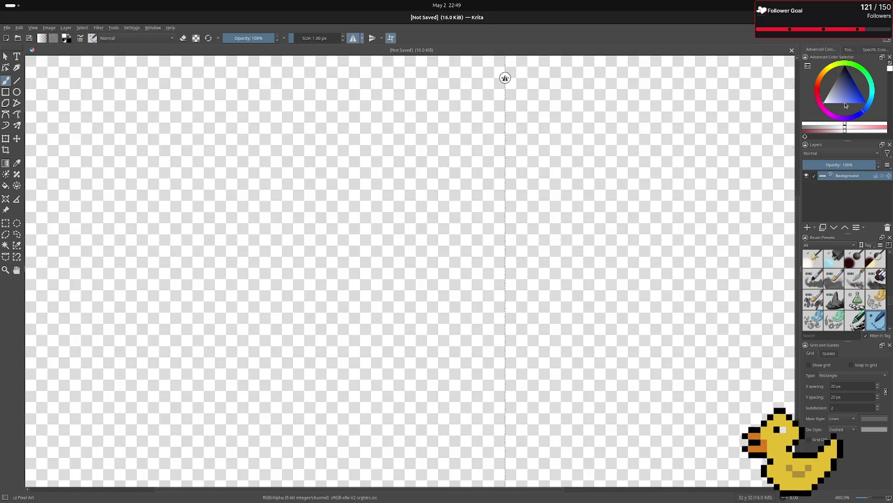
pyautogui.moveTo(845, 105); pyautogui.dragTo(863, 111)
pyautogui.moveTo(614, 220); pyautogui.dragTo(502, 223)
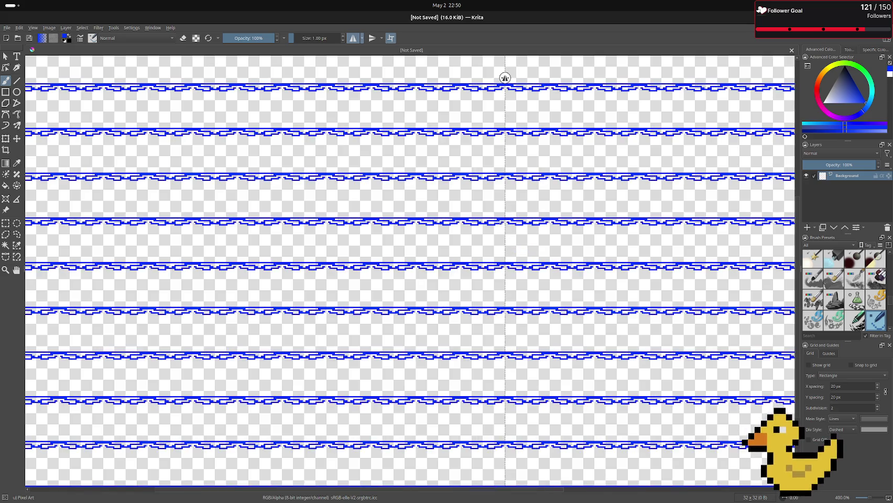
pyautogui.scroll(4, 500, 226)
pyautogui.moveTo(474, 191)
pyautogui.mouseDown()
pyautogui.moveTo(576, 184)
pyautogui.moveTo(617, 196)
pyautogui.moveTo(540, 188)
pyautogui.moveTo(556, 217)
pyautogui.moveTo(496, 210)
pyautogui.mouseUp()
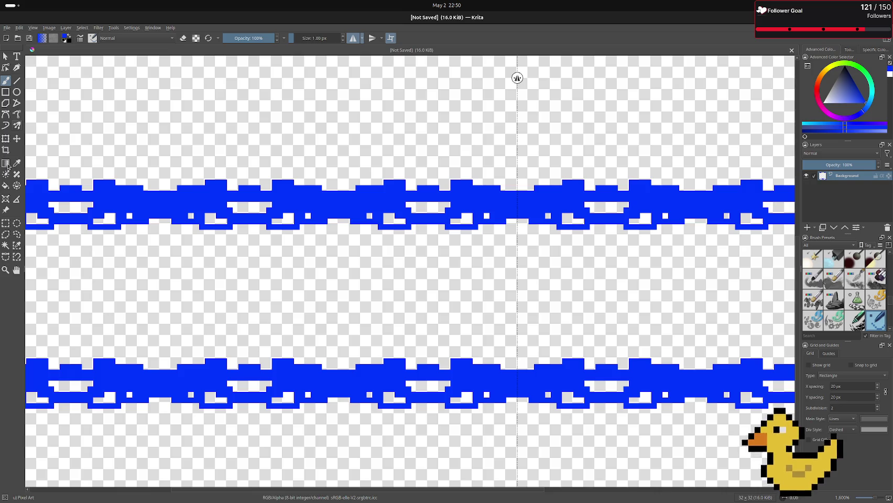
pyautogui.press('f')
pyautogui.click(399, 246)
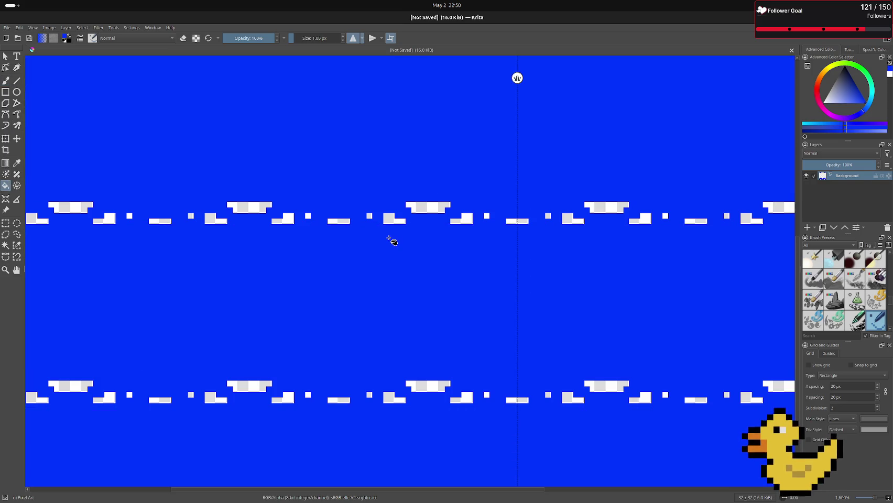
pyautogui.press('Return')
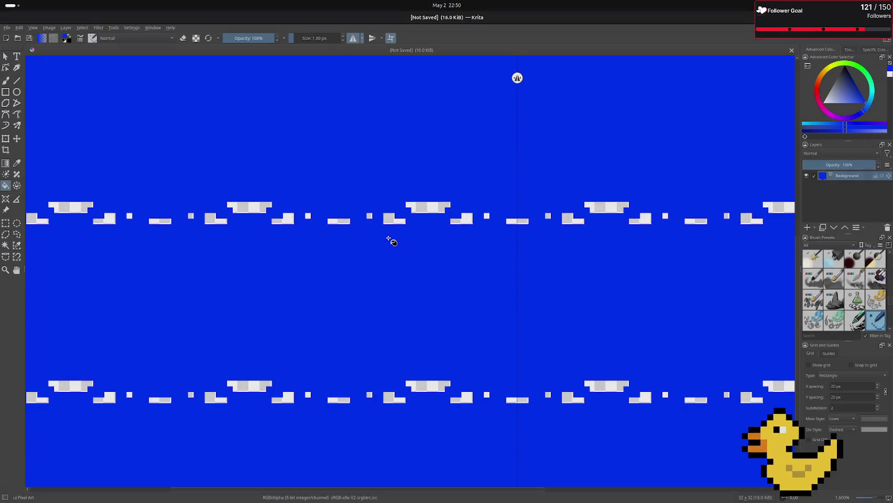
# Step: Turn off wrap-around tiling and undo the blue fill and wave strokes
pyautogui.click(390, 37)
pyautogui.scroll(-3, 510, 205)
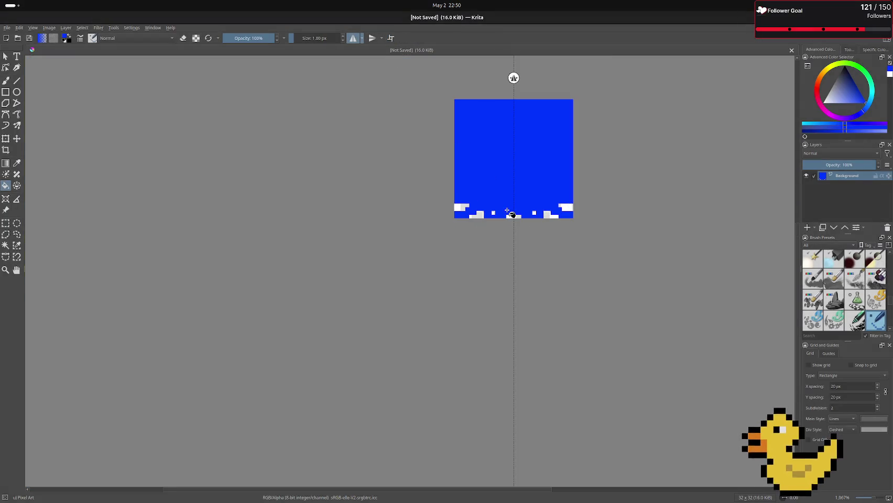
pyautogui.hotkey('ctrl', 'z')
pyautogui.hotkey('ctrl', 'z')
pyautogui.hotkey('ctrl', 'z')
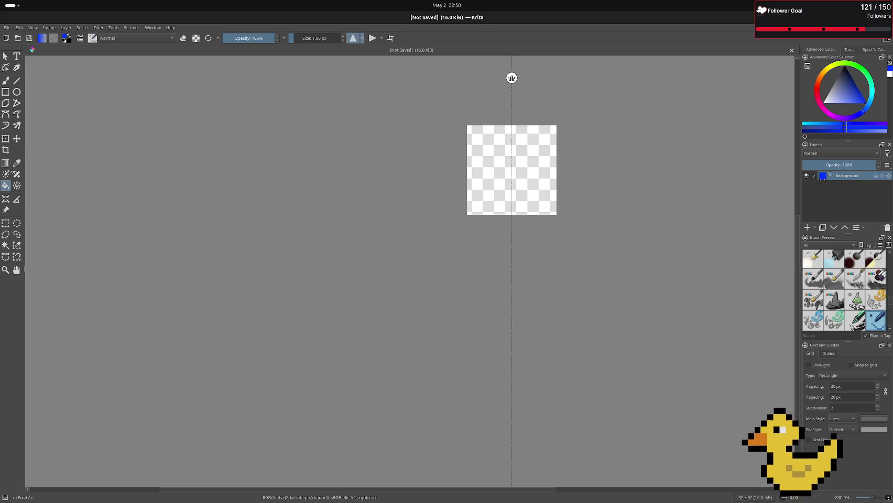
# Step: Draw a jagged blue wave line across the tile with horizontal mirror painting, then disable mirroring
pyautogui.click(7, 81)
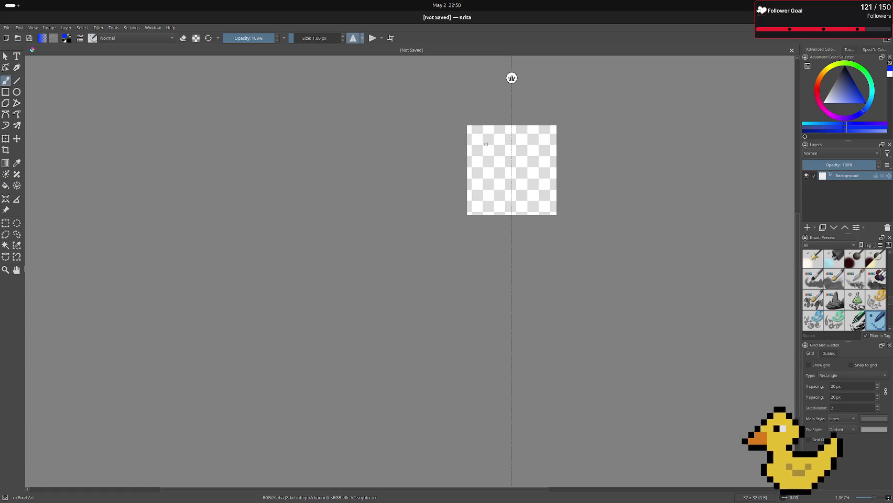
pyautogui.scroll(2, 456, 149)
pyautogui.click(452, 134)
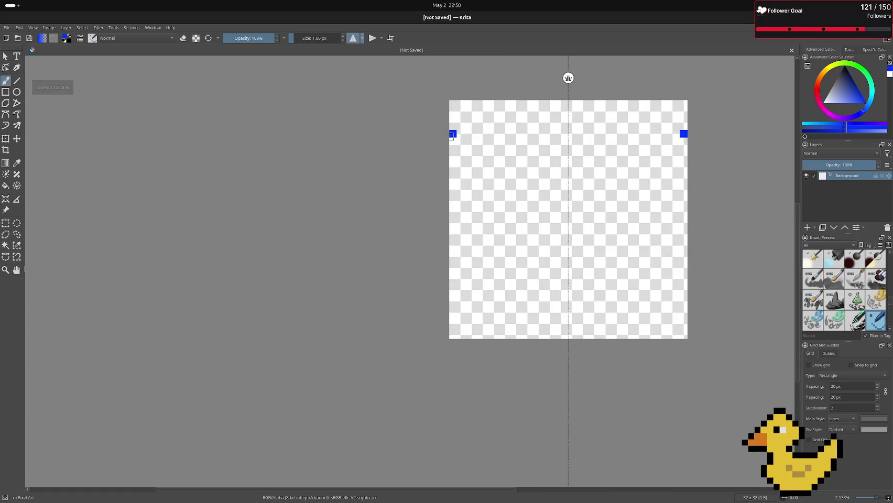
pyautogui.moveTo(452, 136)
pyautogui.mouseDown()
pyautogui.moveTo(496, 147)
pyautogui.moveTo(569, 140)
pyautogui.mouseUp()
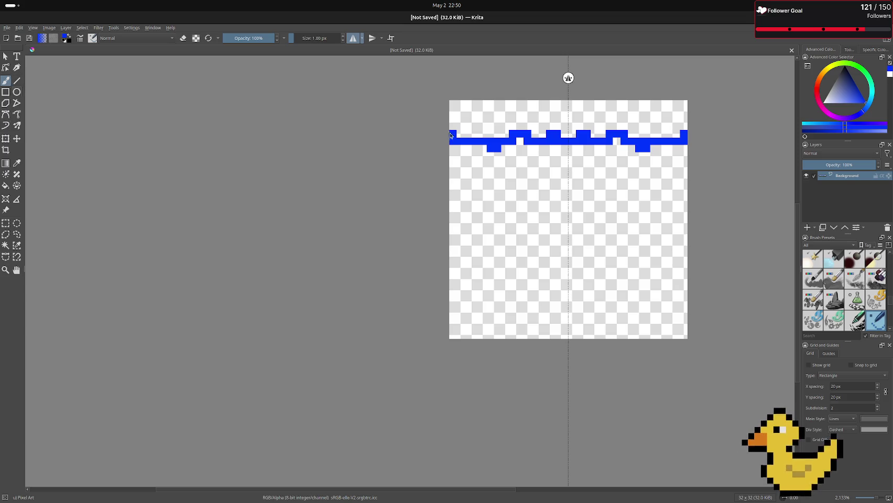
pyautogui.click(355, 40)
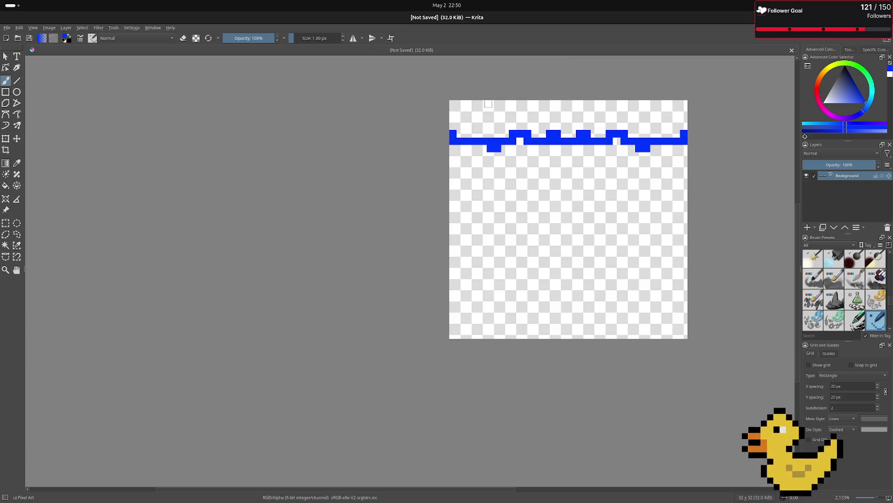
# Step: Erase most of the wave line and redraw a smoother stepped blue wave
pyautogui.rightClick(515, 158)
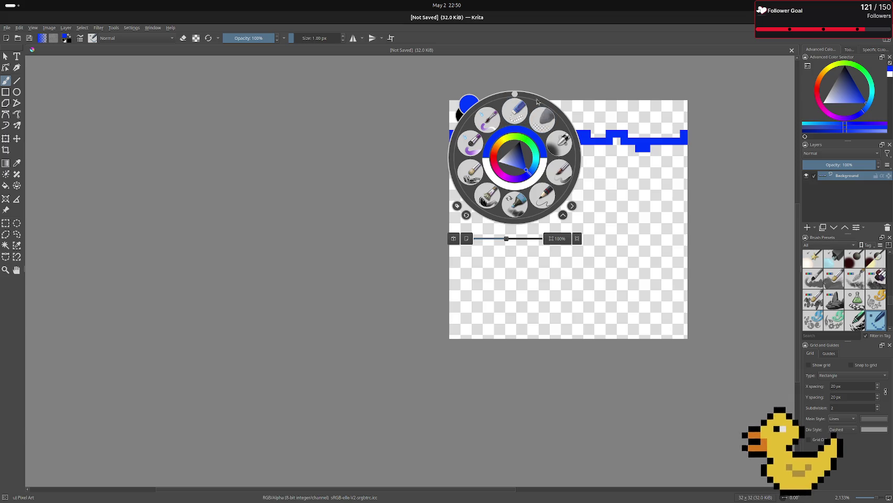
pyautogui.click(524, 109)
pyautogui.moveTo(496, 140)
pyautogui.mouseDown()
pyautogui.moveTo(498, 162)
pyautogui.moveTo(527, 138)
pyautogui.moveTo(503, 114)
pyautogui.moveTo(517, 136)
pyautogui.moveTo(612, 133)
pyautogui.moveTo(646, 149)
pyautogui.moveTo(637, 140)
pyautogui.mouseUp()
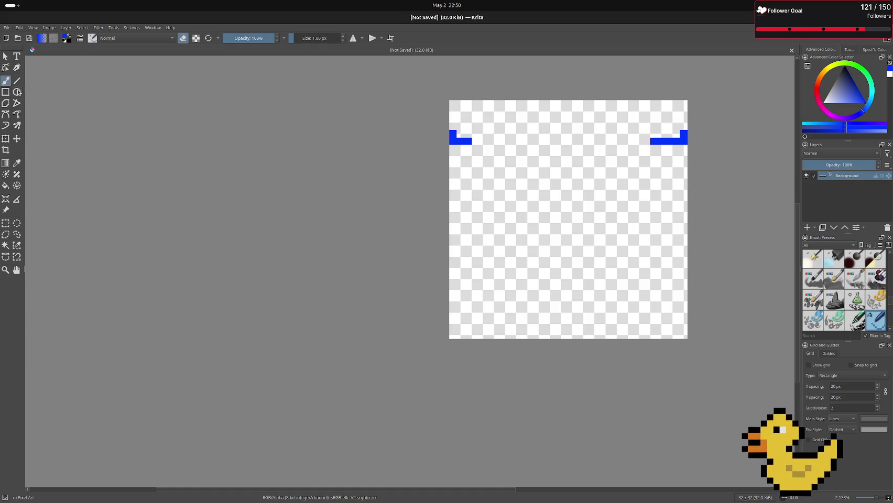
pyautogui.press('e')
pyautogui.moveTo(472, 134)
pyautogui.mouseDown()
pyautogui.moveTo(521, 126)
pyautogui.moveTo(654, 141)
pyautogui.mouseUp()
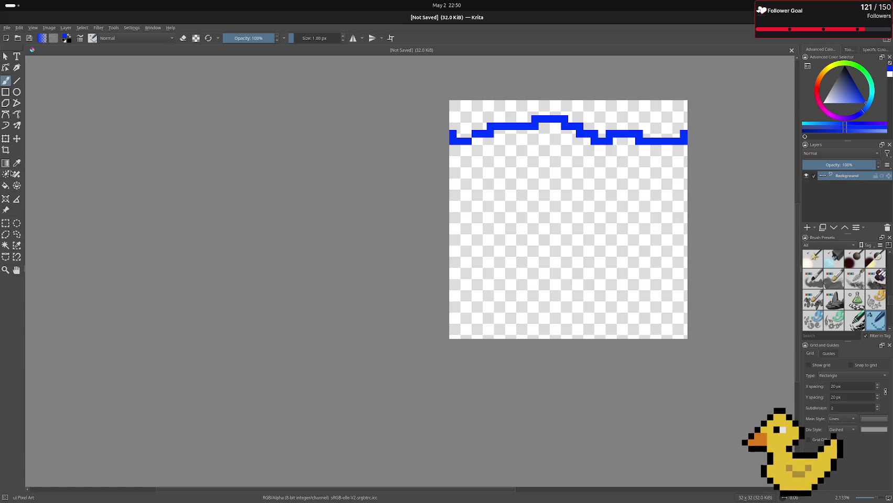
# Step: Flood-fill the area below the wave line with blue
pyautogui.click(5, 186)
pyautogui.click(606, 213)
pyautogui.scroll(-8, 477, 270)
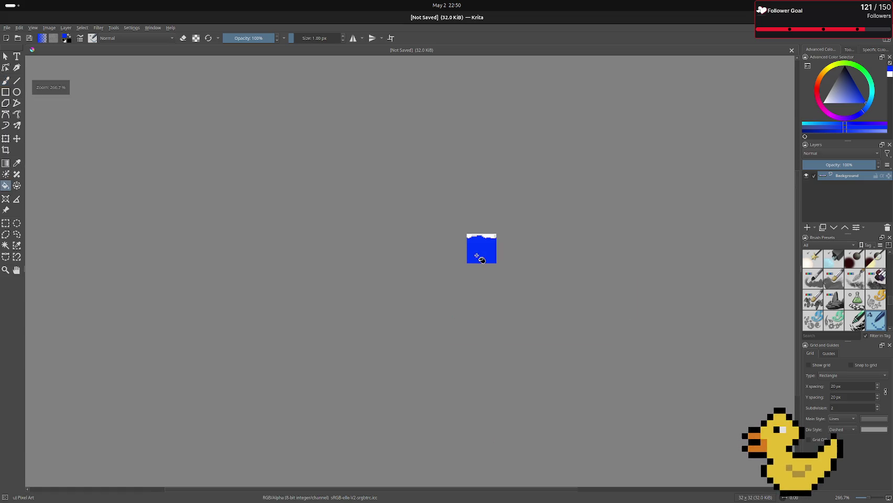
# Step: Re-enable wrap-around tiling to preview the water tile repeating seamlessly
pyautogui.scroll(5, 479, 257)
pyautogui.click(391, 39)
pyautogui.scroll(-3, 453, 124)
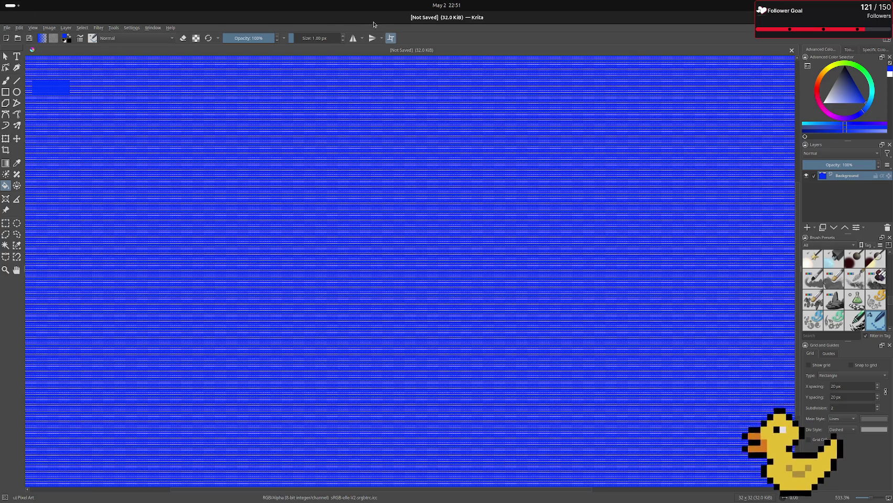
# Step: Wait out Krita's 'not responding' prompt and bring up the File menu
pyautogui.moveTo(372, 23)
pyautogui.mouseDown()
pyautogui.moveTo(373, 65)
pyautogui.moveTo(399, 8)
pyautogui.mouseUp()
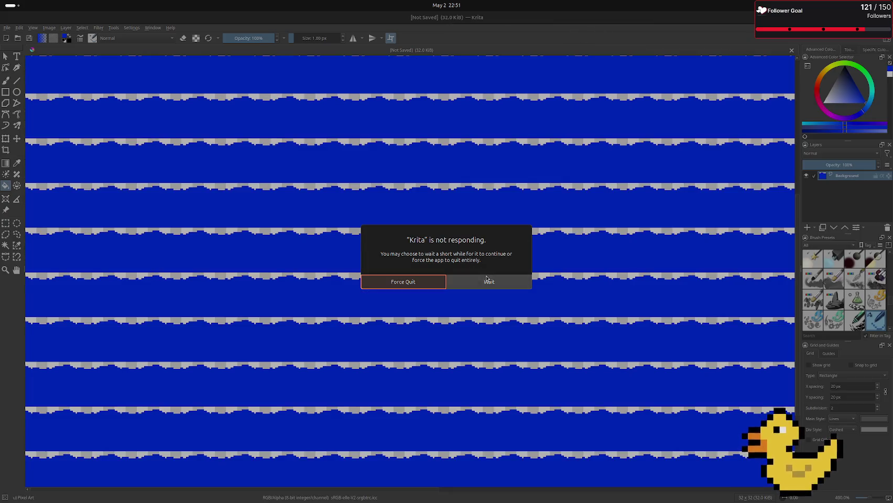
pyautogui.click(488, 279)
pyautogui.click(8, 28)
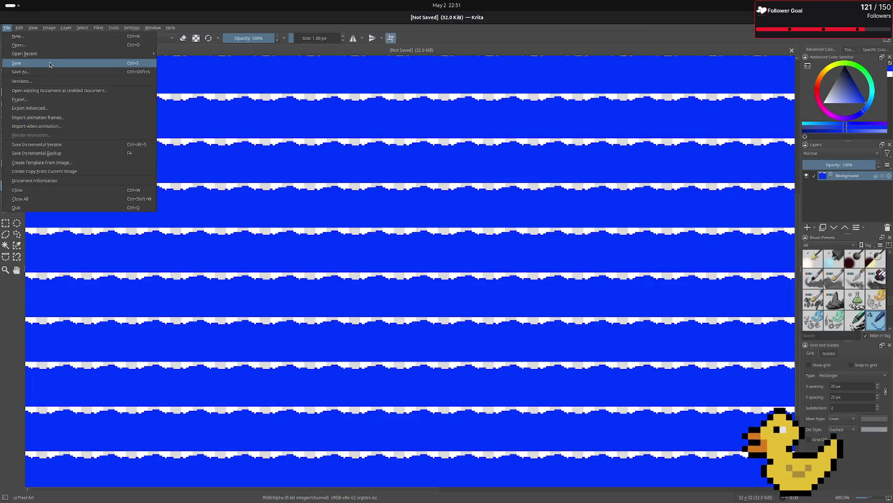
# Step: Start an image export and browse to the godot_projects/fishing-dungeon folder
pyautogui.click(21, 99)
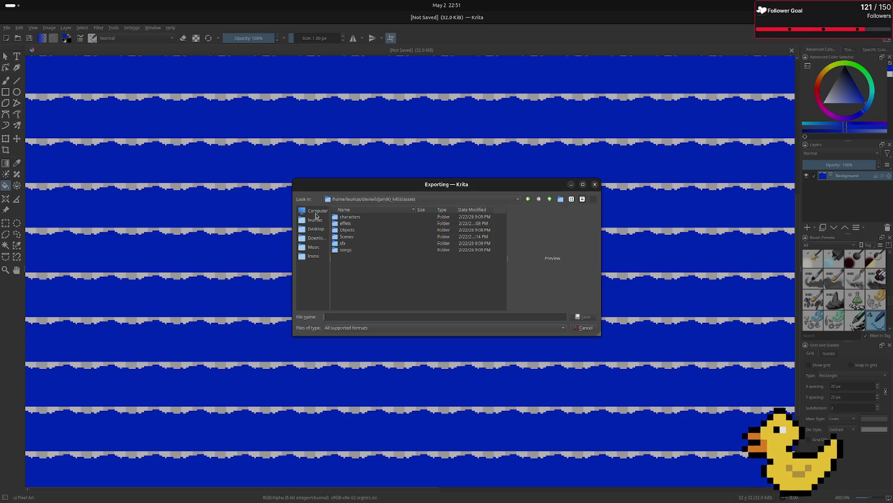
pyautogui.click(318, 221)
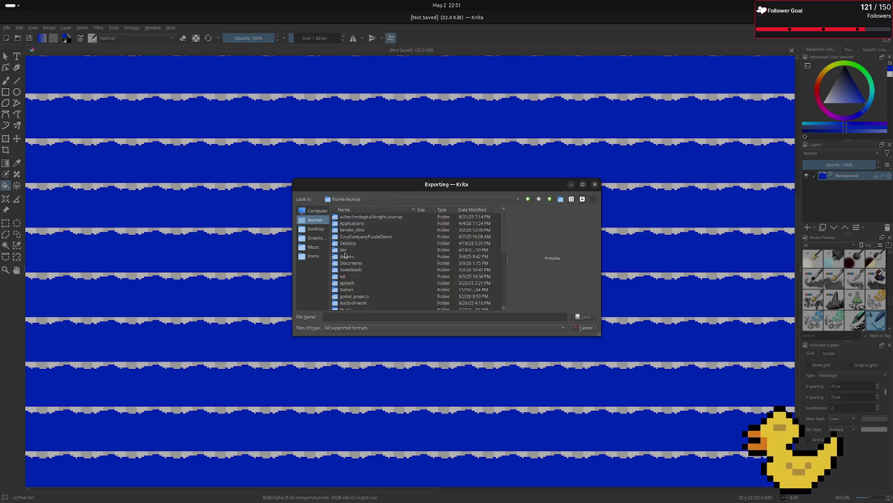
pyautogui.scroll(-3, 364, 234)
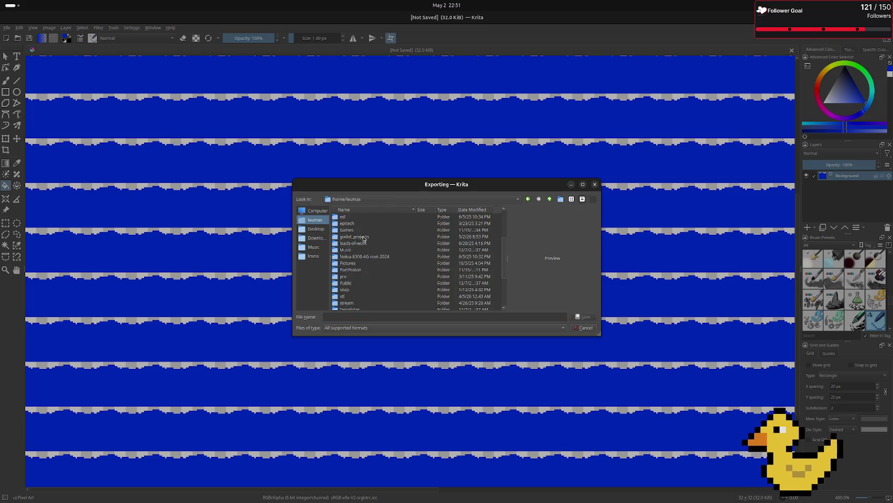
pyautogui.doubleClick(363, 238)
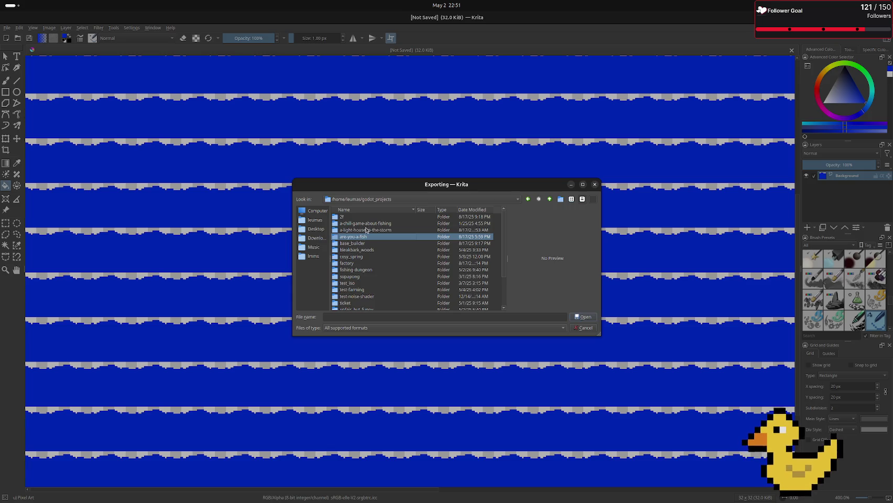
pyautogui.scroll(-2, 404, 254)
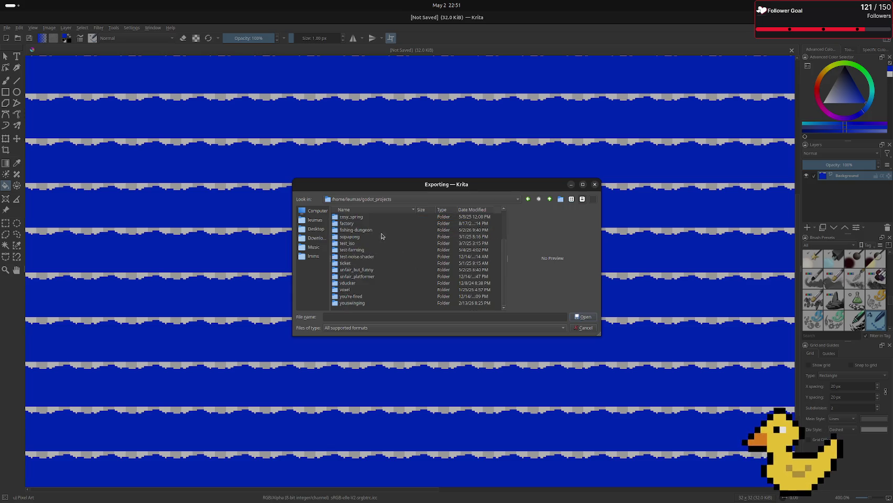
pyautogui.doubleClick(374, 230)
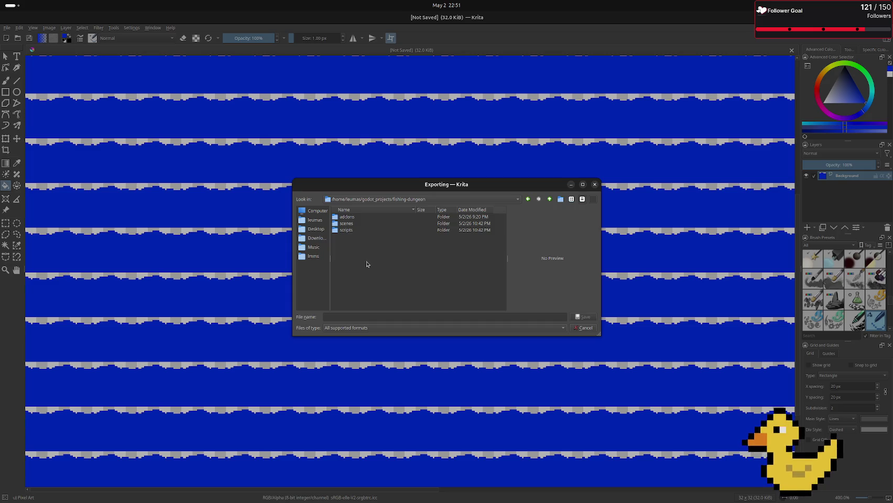
# Step: Create new assets and assets/placeholders folders inside fishing-dungeon
pyautogui.rightClick(367, 265)
pyautogui.click(401, 276)
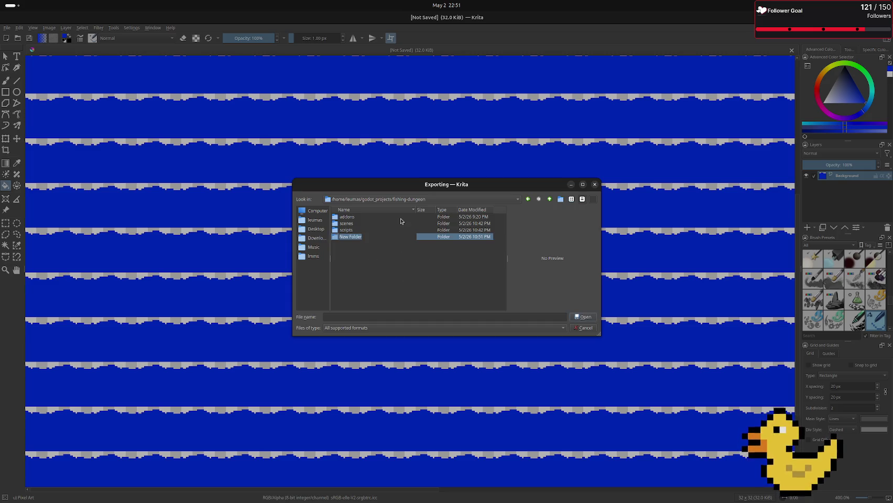
pyautogui.write('assets')
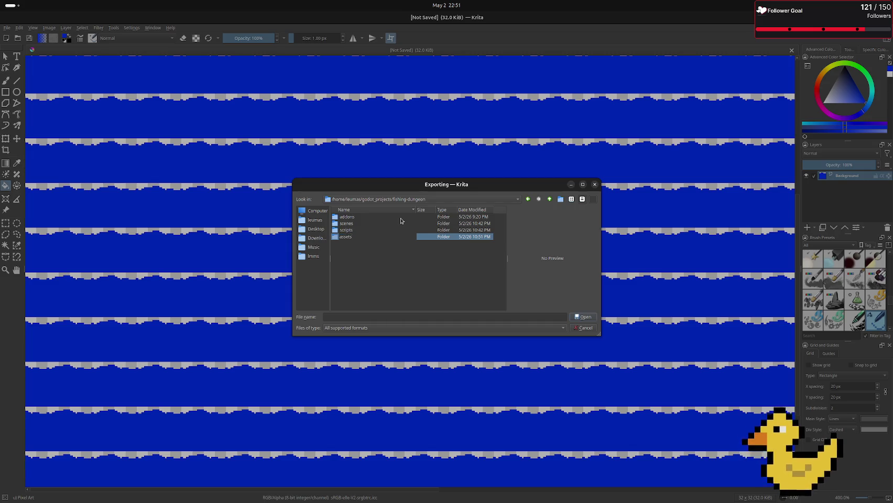
pyautogui.press('Return')
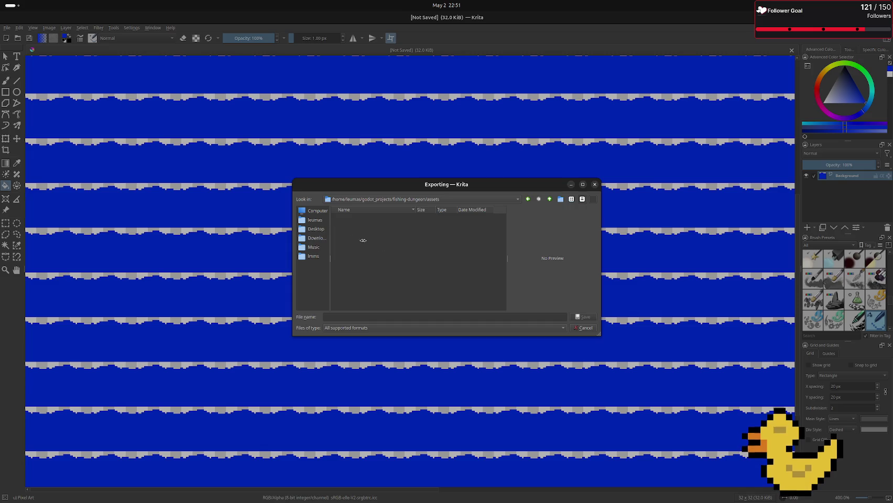
pyautogui.rightClick(401, 273)
pyautogui.click(425, 284)
pyautogui.write('placehol')
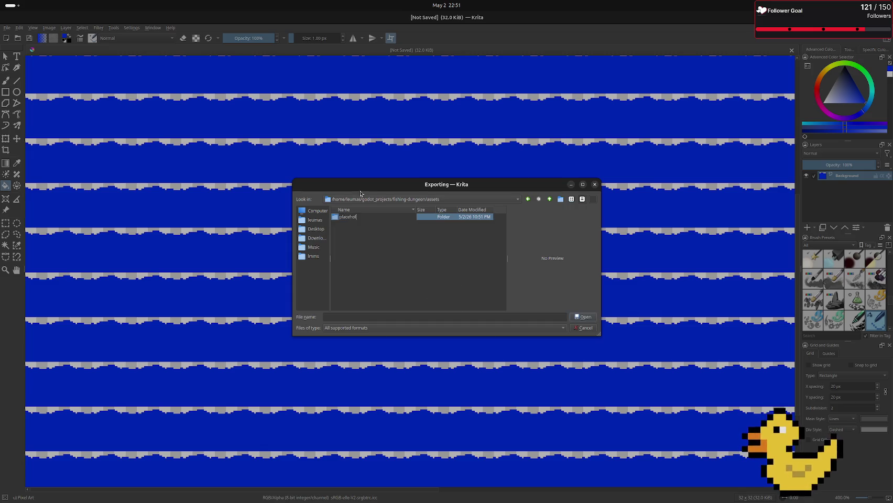
pyautogui.press('Return')
pyautogui.press('Return')
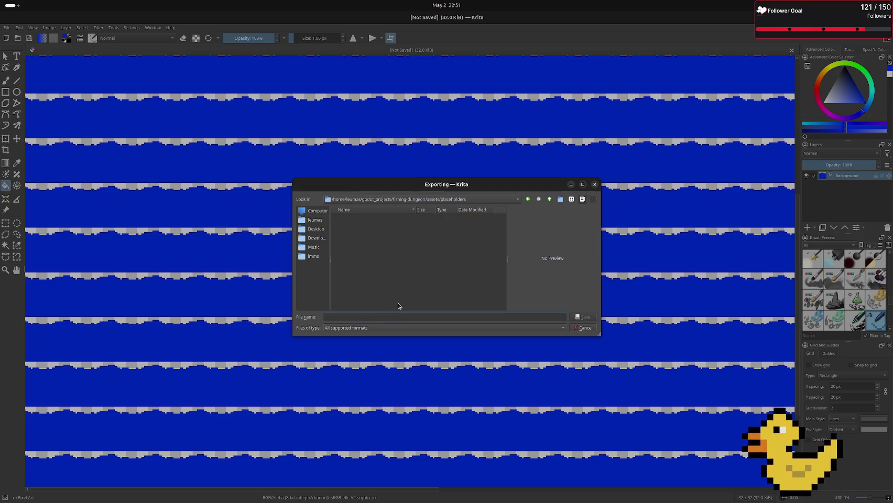
# Step: Export the tile as water_paralax.png with default PNG options, then go to Godot
pyautogui.write('ater_paralax.')
pyautogui.write('png')
pyautogui.click(587, 318)
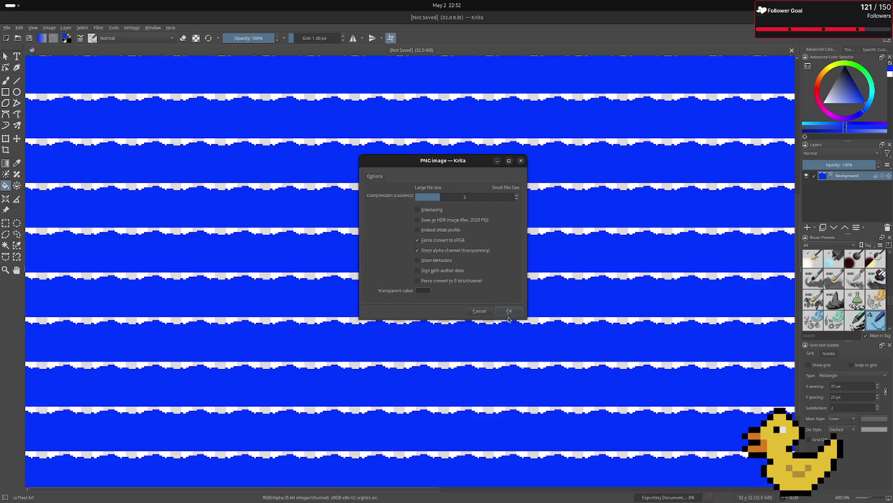
pyautogui.click(508, 313)
pyautogui.moveTo(2, 70)
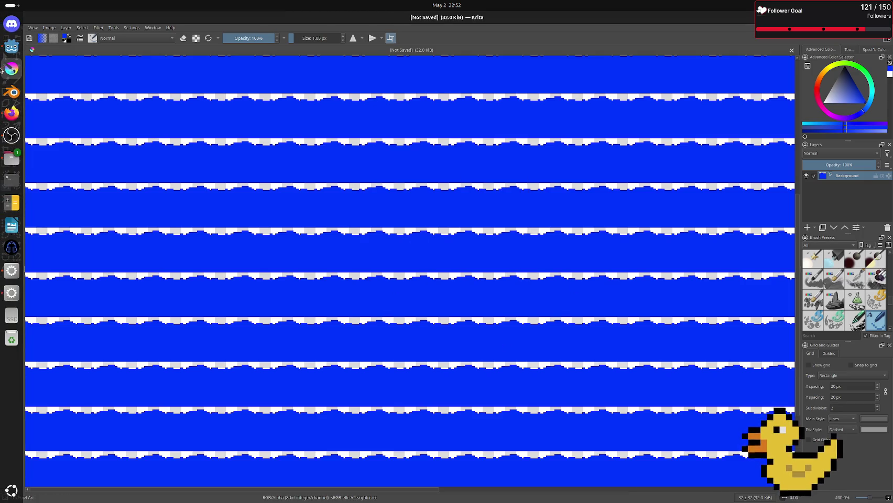
pyautogui.click(11, 48)
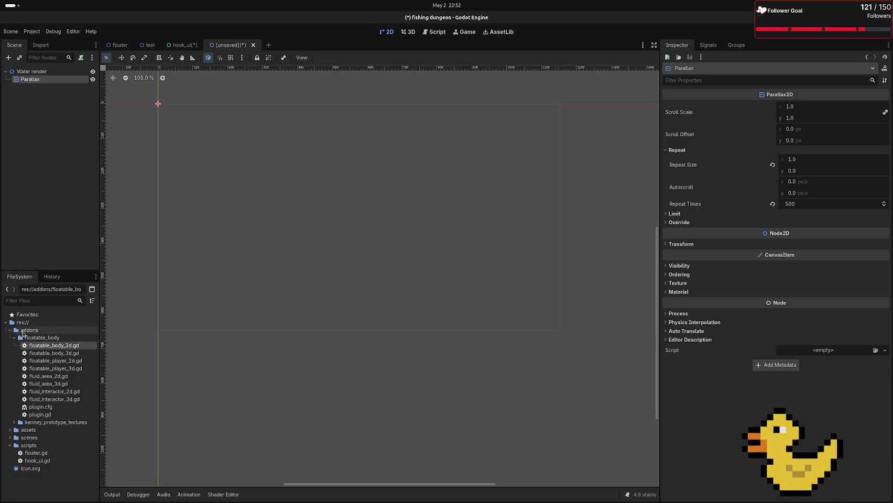
# Step: Drag water_paralax.png from assets/placeholders into the scene as a sprite and resize it
pyautogui.click(14, 338)
pyautogui.click(10, 354)
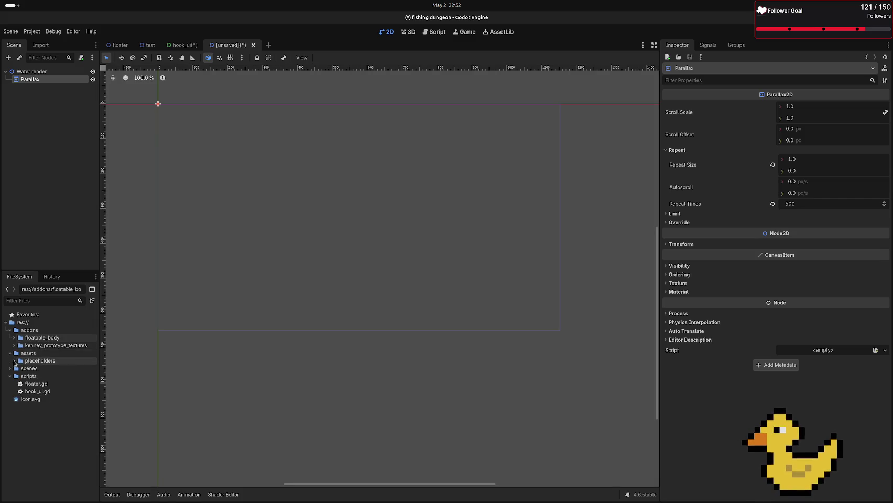
pyautogui.click(14, 361)
pyautogui.moveTo(50, 369)
pyautogui.mouseDown()
pyautogui.moveTo(201, 321)
pyautogui.moveTo(196, 265)
pyautogui.mouseUp()
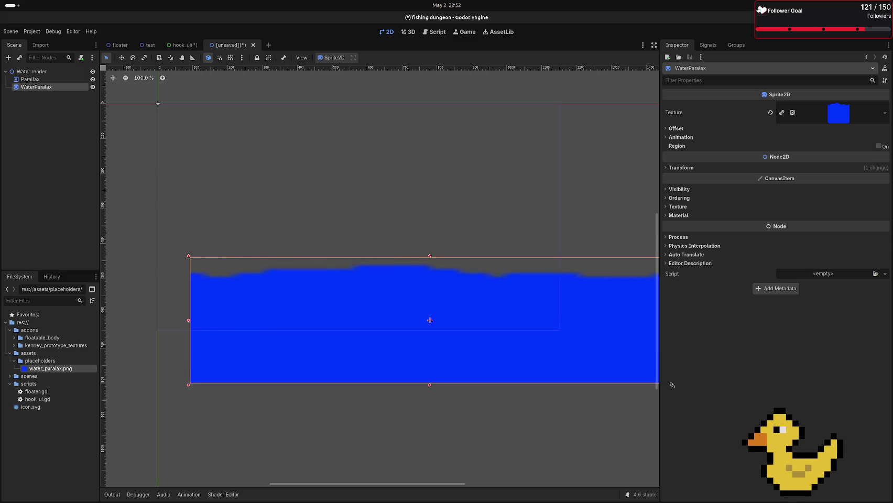
pyautogui.moveTo(672, 385)
pyautogui.mouseDown()
pyautogui.moveTo(548, 477)
pyautogui.moveTo(582, 464)
pyautogui.mouseUp()
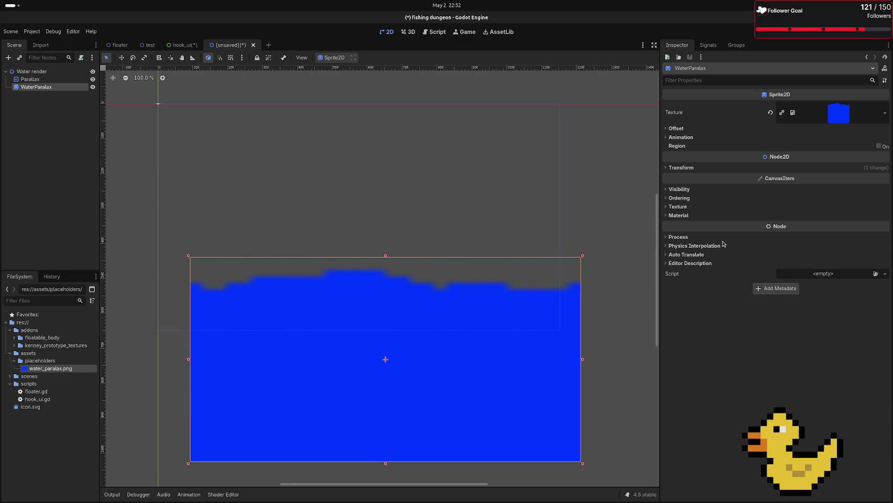
# Step: Set the sprite's CanvasItem texture filter to Nearest
pyautogui.click(690, 207)
pyautogui.click(785, 216)
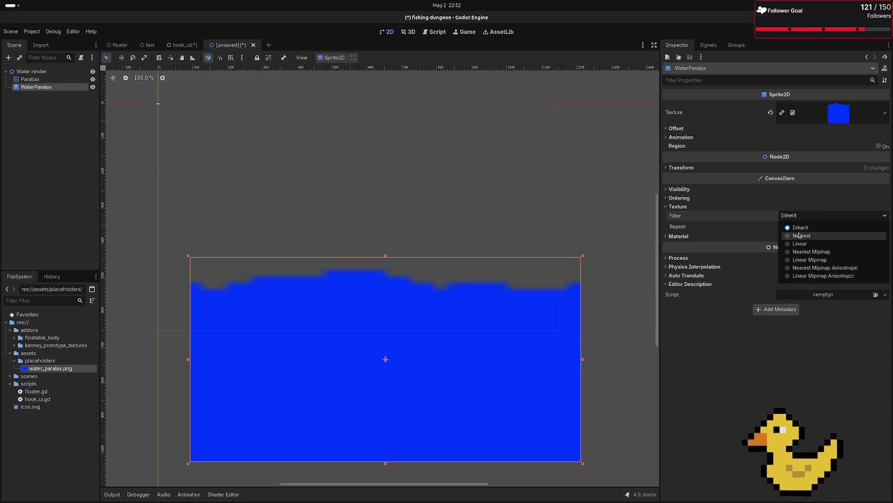
pyautogui.click(799, 236)
# Step: Stretch and shift the water sprite so its top-left corner meets the origin
pyautogui.scroll(-3, 386, 358)
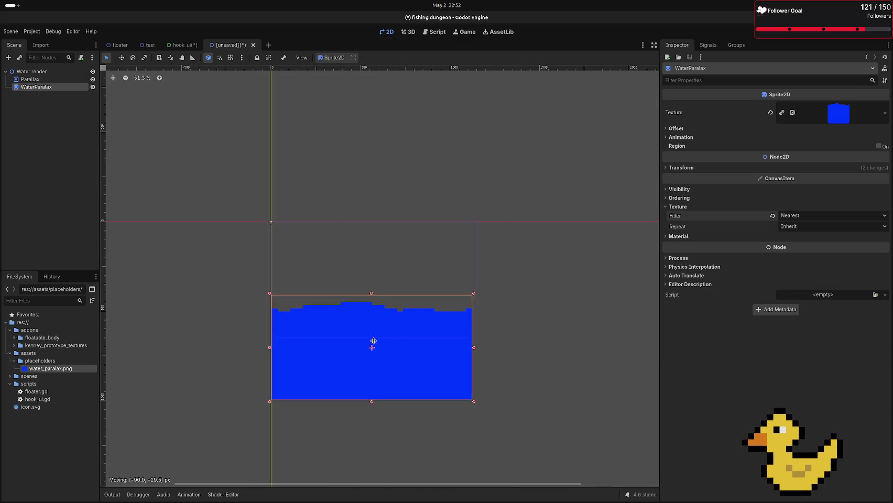
pyautogui.moveTo(477, 343); pyautogui.dragTo(545, 343)
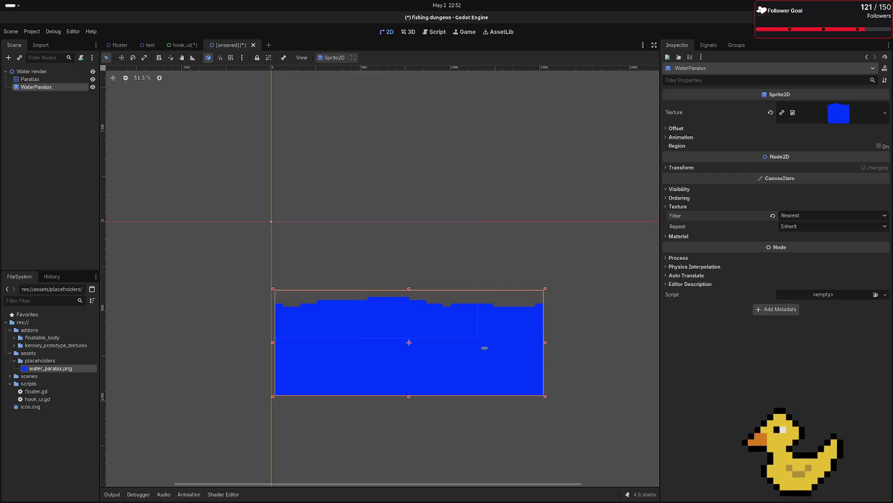
pyautogui.moveTo(365, 350); pyautogui.dragTo(327, 343)
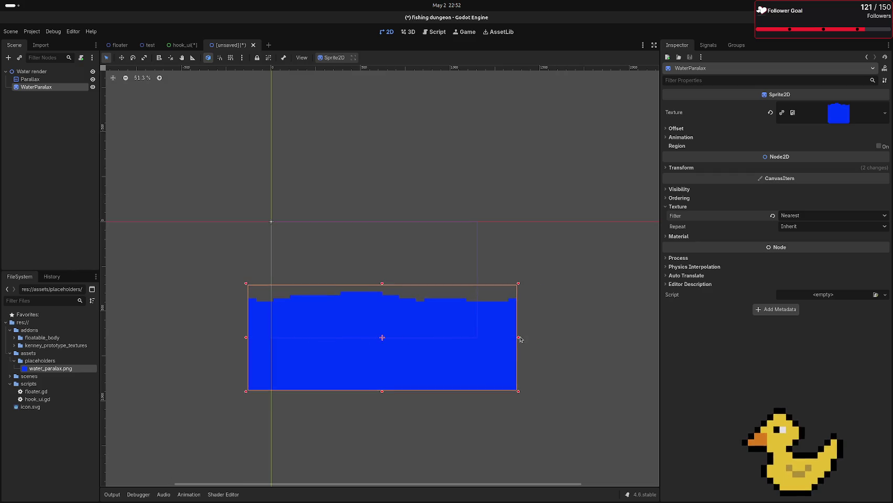
pyautogui.moveTo(519, 339); pyautogui.dragTo(572, 338)
pyautogui.moveTo(494, 352)
pyautogui.mouseDown()
pyautogui.moveTo(420, 349)
pyautogui.moveTo(445, 336)
pyautogui.moveTo(454, 353)
pyautogui.moveTo(454, 293)
pyautogui.moveTo(448, 297)
pyautogui.mouseUp()
pyautogui.moveTo(447, 296); pyautogui.dragTo(451, 298)
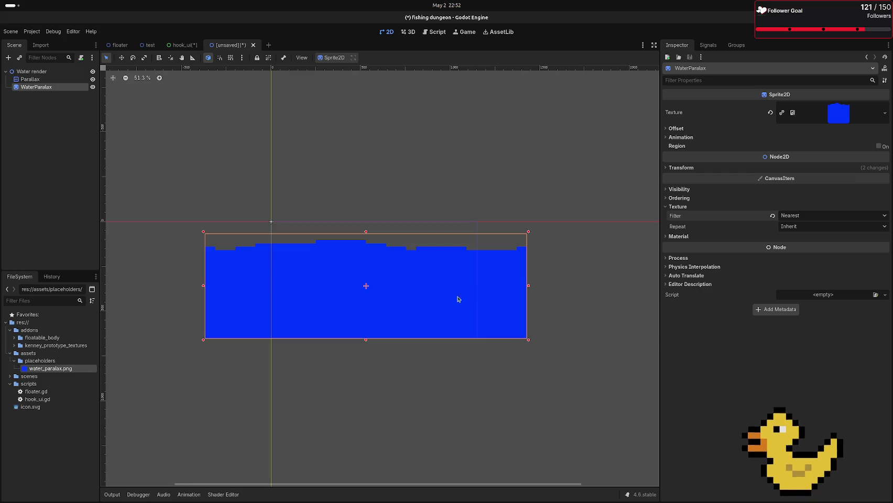
pyautogui.moveTo(301, 293)
pyautogui.mouseDown()
pyautogui.moveTo(357, 284)
pyautogui.moveTo(341, 261)
pyautogui.mouseUp()
# Step: Enable grid snapping, nudge the sprite along the grid, and scale it larger
pyautogui.click(232, 57)
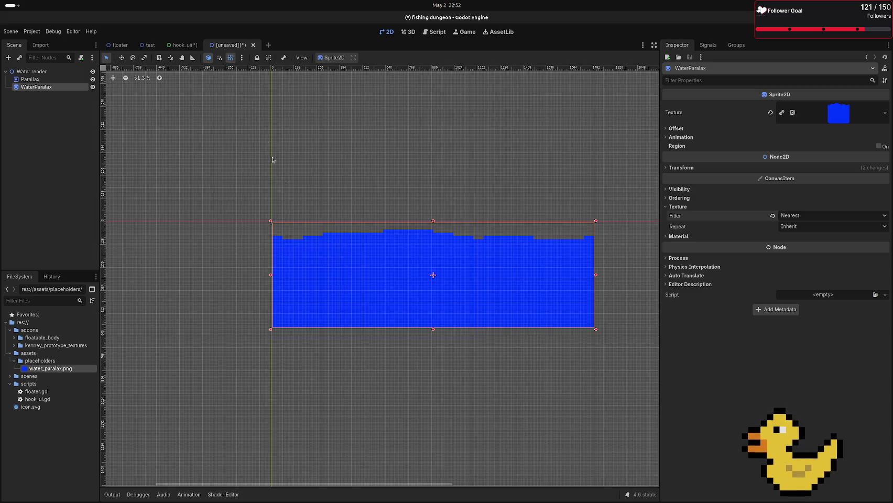
pyautogui.scroll(10, 272, 242)
pyautogui.moveTo(239, 238)
pyautogui.mouseDown()
pyautogui.moveTo(231, 247)
pyautogui.moveTo(223, 241)
pyautogui.mouseUp()
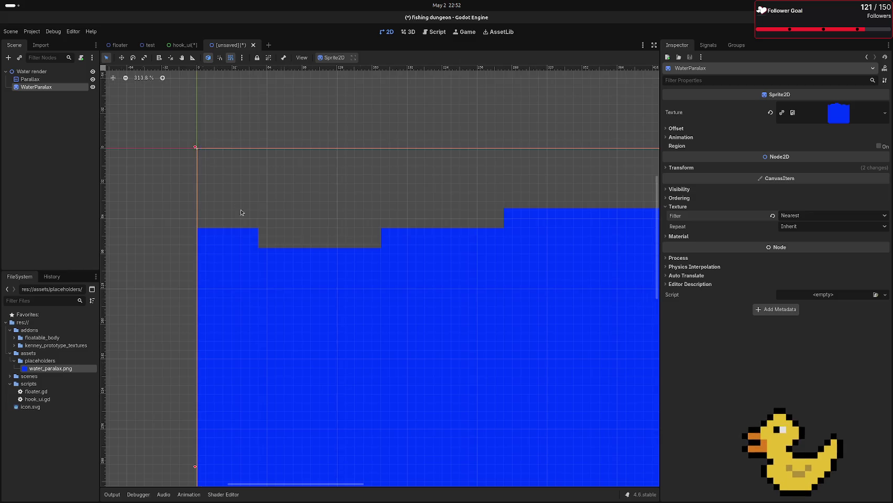
pyautogui.scroll(-14, 296, 267)
pyautogui.moveTo(453, 313); pyautogui.dragTo(483, 318)
# Step: Set the Parallax node's horizontal repeat size back to 1
pyautogui.scroll(6, 442, 316)
pyautogui.scroll(2, 441, 315)
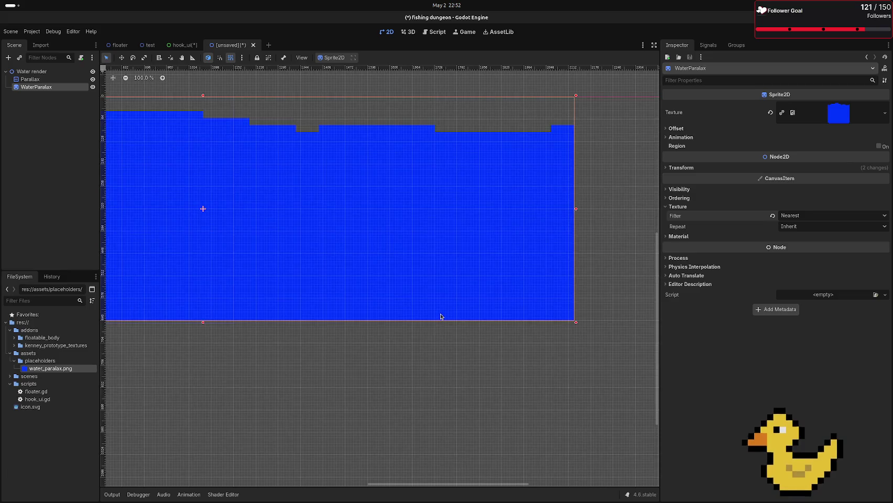
pyautogui.scroll(-7, 438, 317)
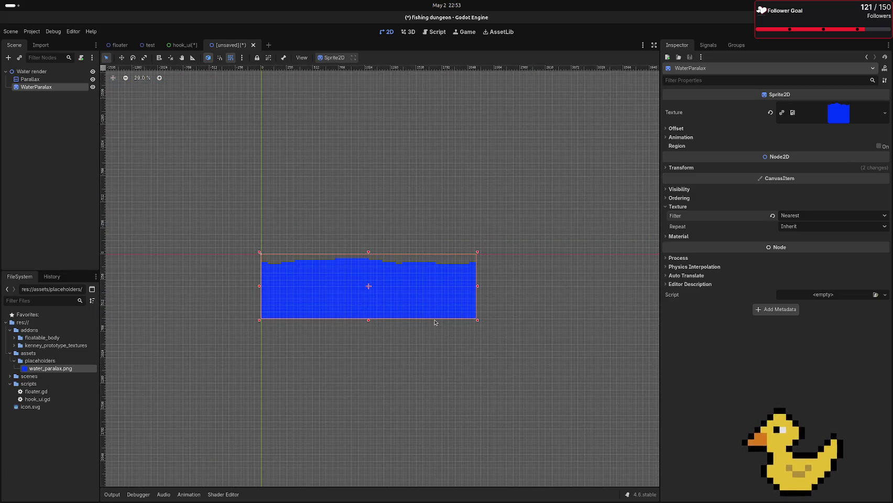
pyautogui.click(31, 79)
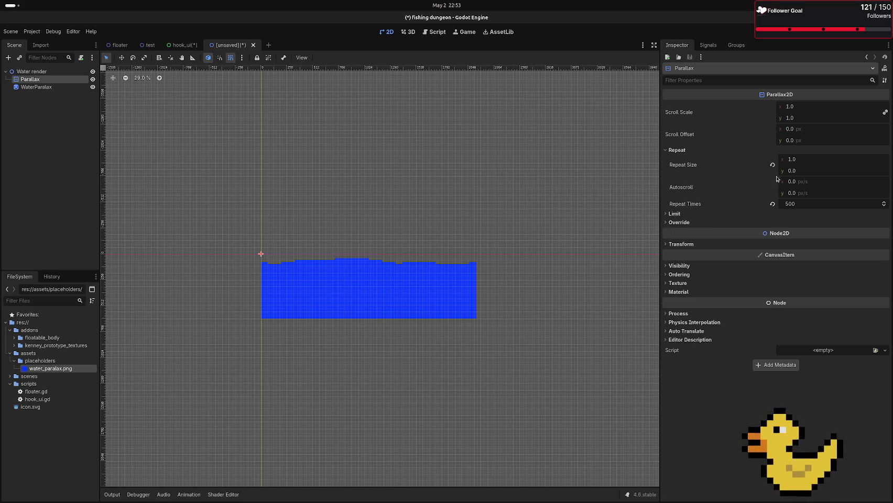
pyautogui.moveTo(781, 160)
pyautogui.mouseDown()
pyautogui.moveTo(761, 160)
pyautogui.moveTo(818, 160)
pyautogui.mouseUp()
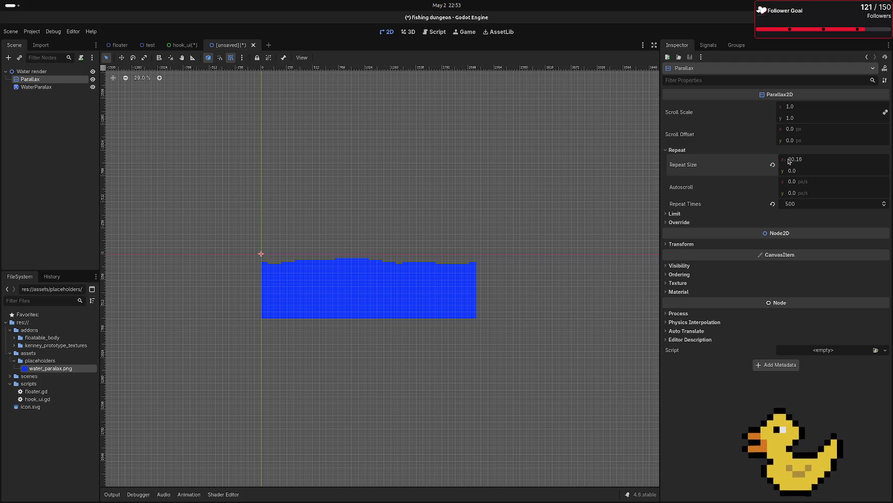
pyautogui.click(773, 166)
pyautogui.click(811, 160)
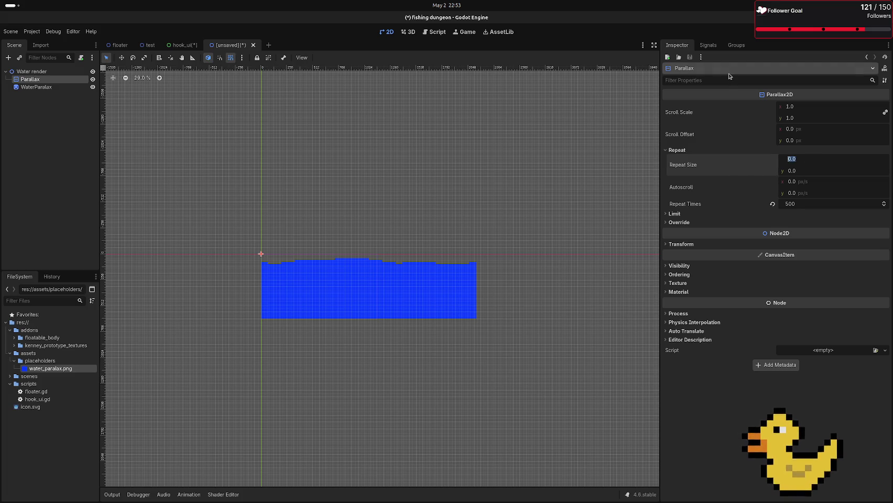
pyautogui.press('Return')
# Step: Shrink the water sprite to a small strip at the origin and run the scene with F6
pyautogui.click(425, 279)
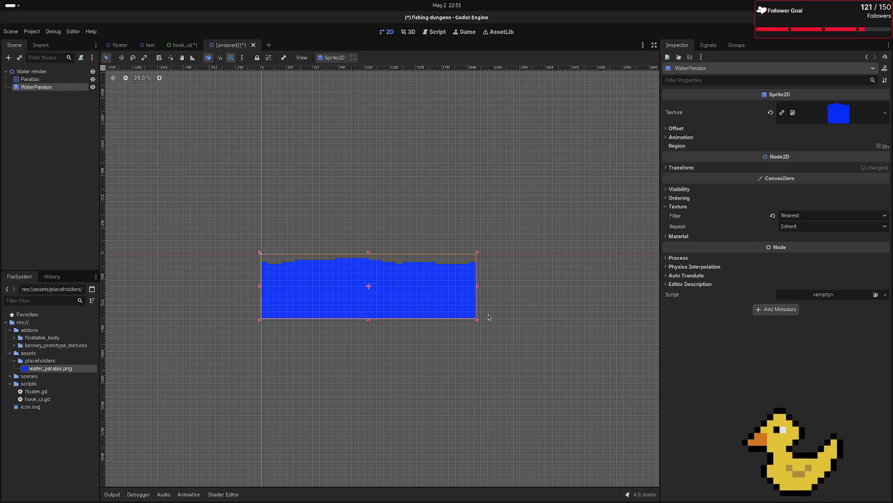
pyautogui.moveTo(477, 321)
pyautogui.mouseDown()
pyautogui.moveTo(433, 293)
pyautogui.moveTo(301, 290)
pyautogui.moveTo(447, 266)
pyautogui.mouseUp()
pyautogui.scroll(6, 320, 270)
pyautogui.scroll(-1, 314, 262)
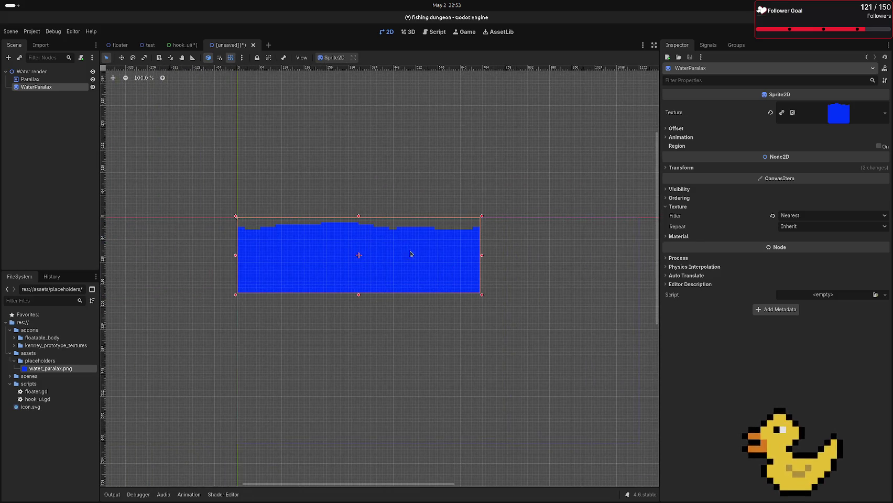
pyautogui.moveTo(481, 295)
pyautogui.mouseDown()
pyautogui.moveTo(388, 282)
pyautogui.moveTo(365, 270)
pyautogui.mouseUp()
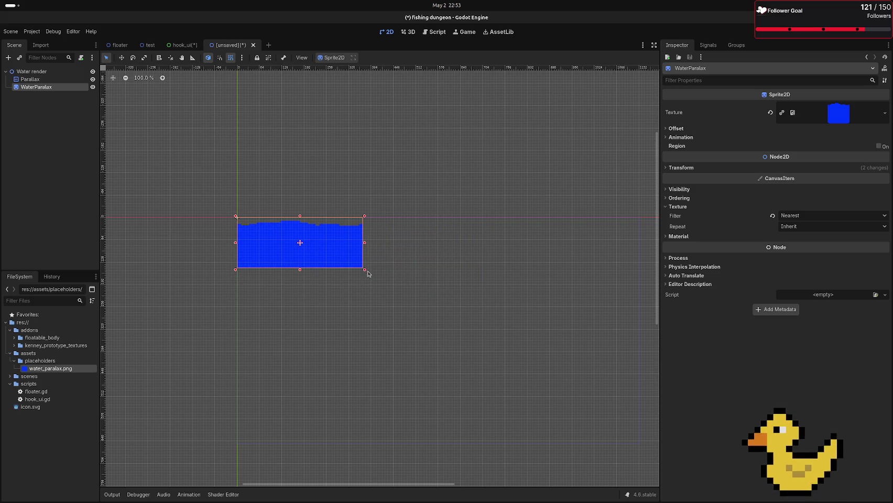
pyautogui.press('F6')
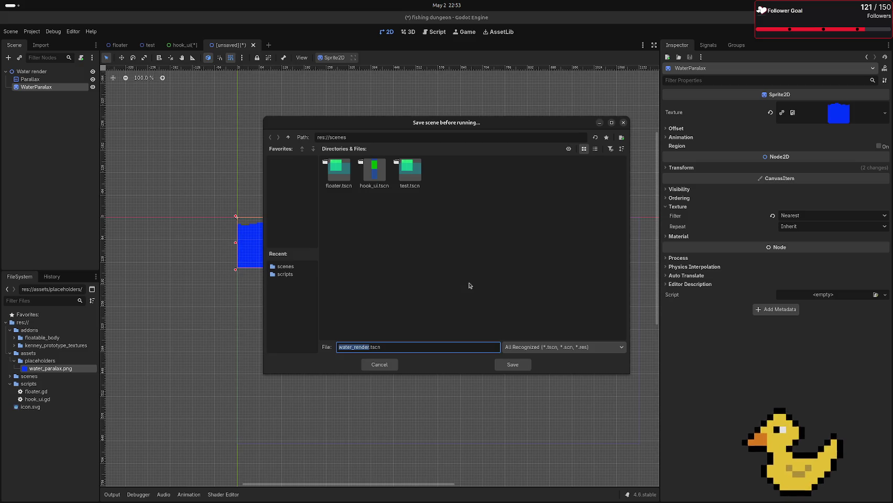
# Step: Save the scene as water_render.tscn, test-run it, and check the sprite's texture settings
pyautogui.click(503, 366)
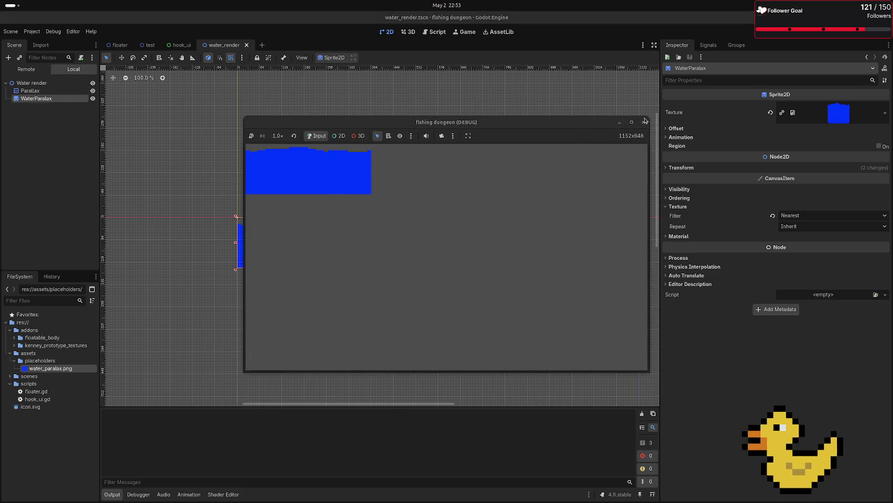
pyautogui.click(643, 122)
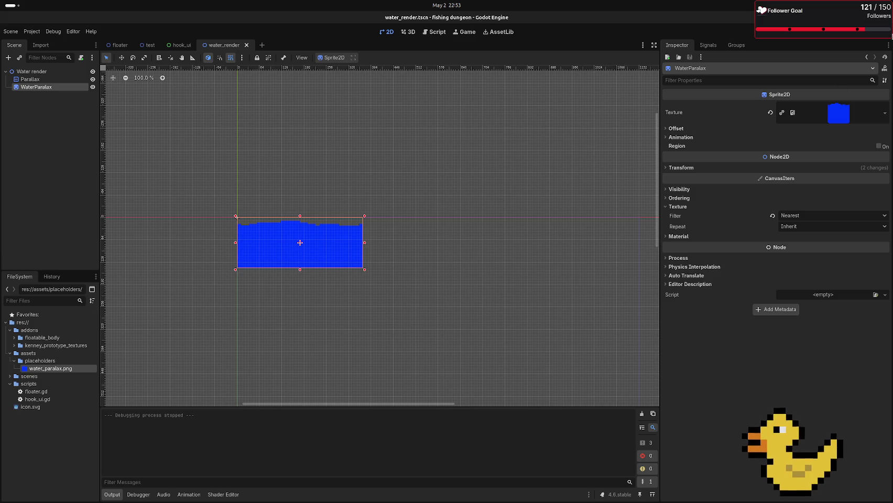
pyautogui.click(842, 120)
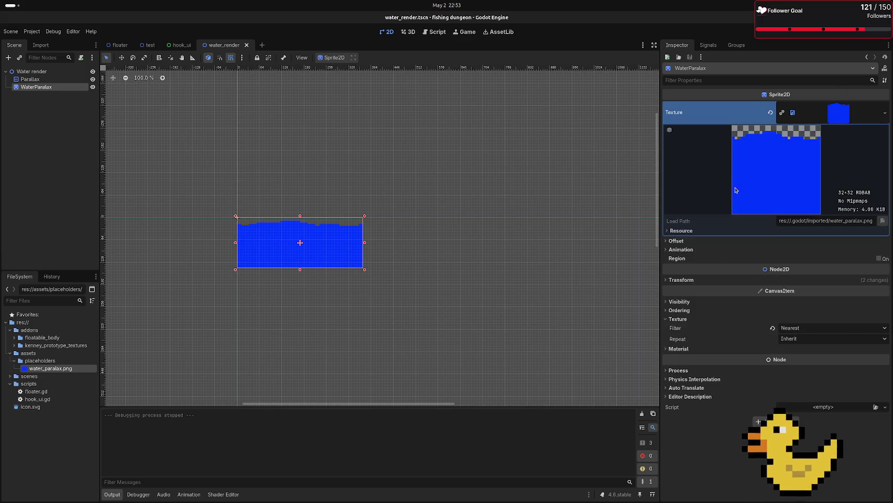
# Step: Make WaterParalax a child of the Parallax node and test-run the scene again
pyautogui.click(42, 80)
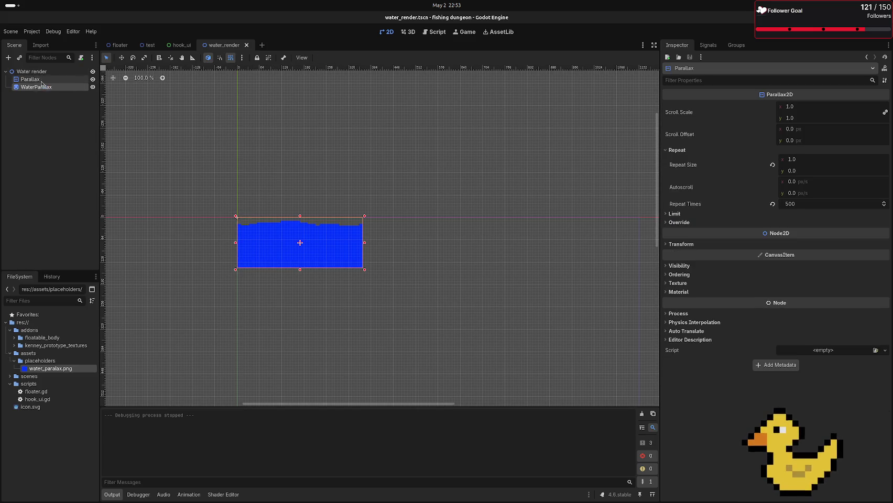
pyautogui.moveTo(46, 87); pyautogui.dragTo(46, 79)
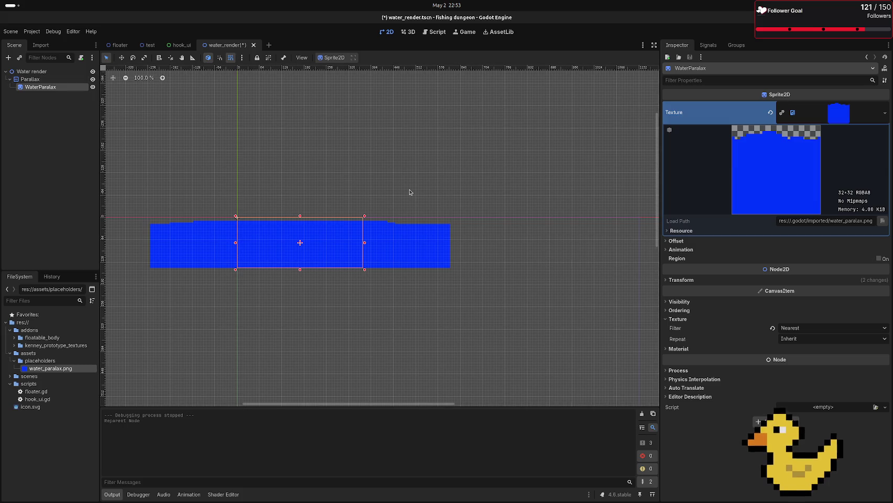
pyautogui.scroll(-5, 419, 200)
pyautogui.press('F6')
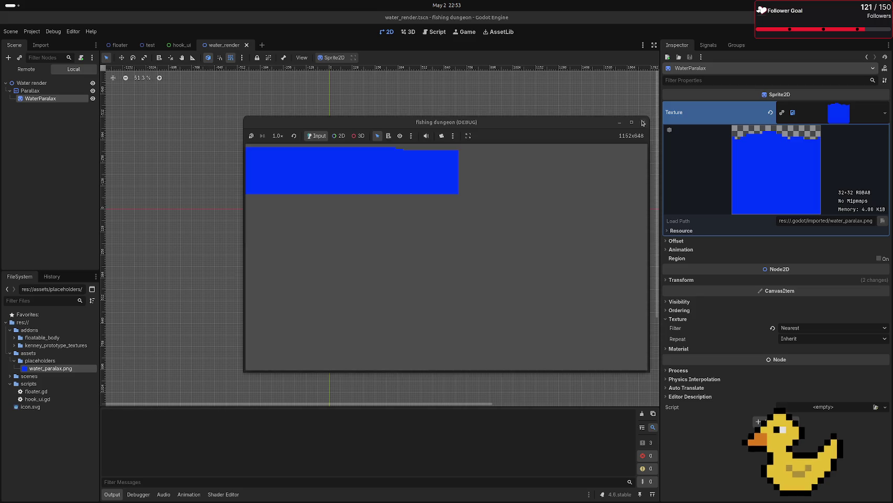
pyautogui.click(643, 122)
# Step: Move the WaterParalax sprite right and down to (432, 96)
pyautogui.scroll(1, 394, 197)
pyautogui.scroll(9, 394, 198)
pyautogui.moveTo(334, 259)
pyautogui.mouseDown()
pyautogui.moveTo(347, 272)
pyautogui.moveTo(450, 272)
pyautogui.mouseUp()
pyautogui.scroll(-6, 450, 272)
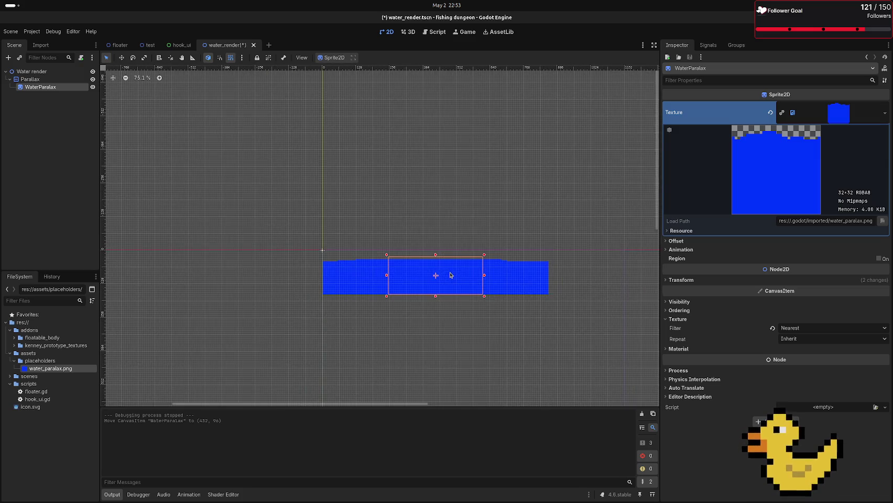
pyautogui.scroll(7, 435, 272)
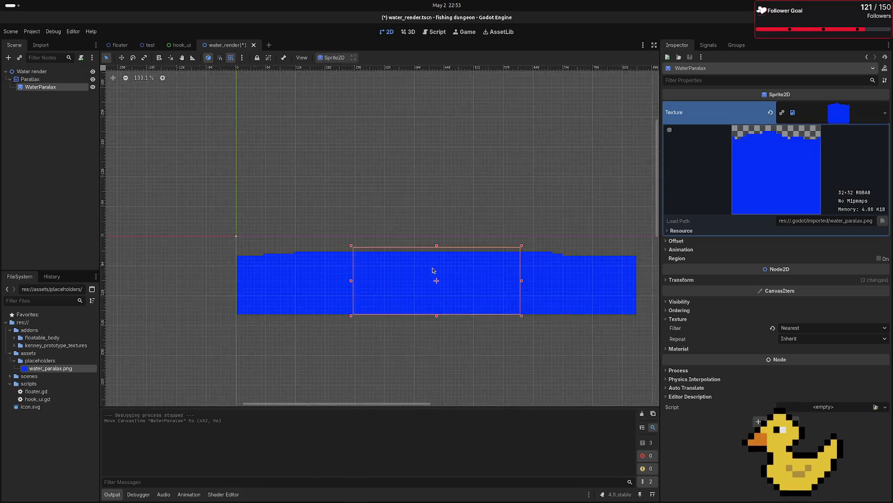
pyautogui.click(562, 289)
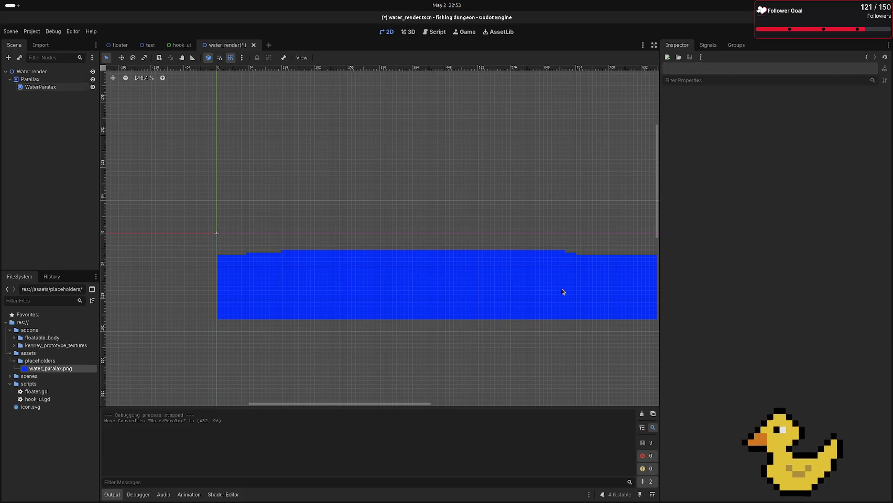
# Step: Enter 3.17 as the Parallax node's horizontal repeat size, then drag it larger
pyautogui.click(478, 283)
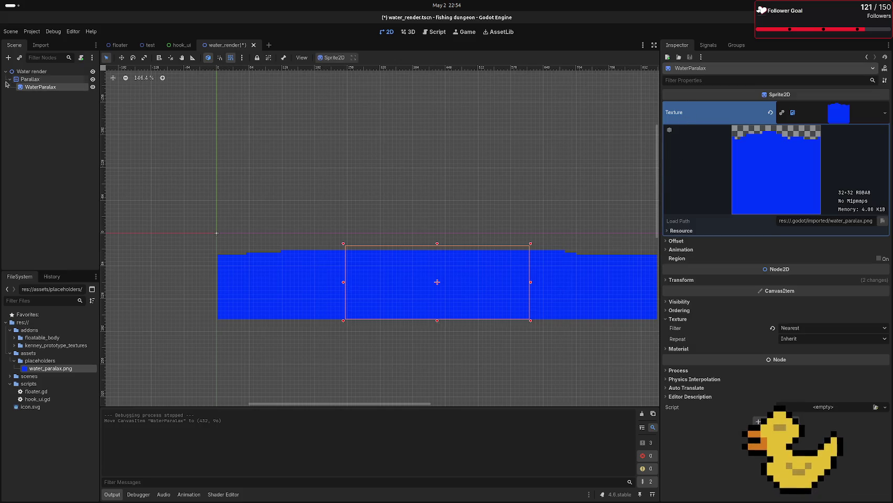
pyautogui.click(30, 79)
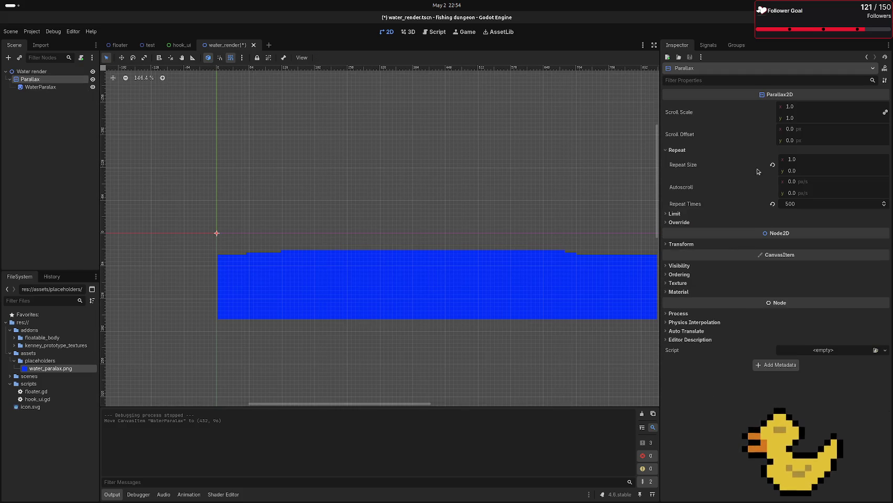
pyautogui.click(808, 159)
pyautogui.write('3.17')
pyautogui.press('Return')
pyautogui.moveTo(808, 159); pyautogui.dragTo(839, 159)
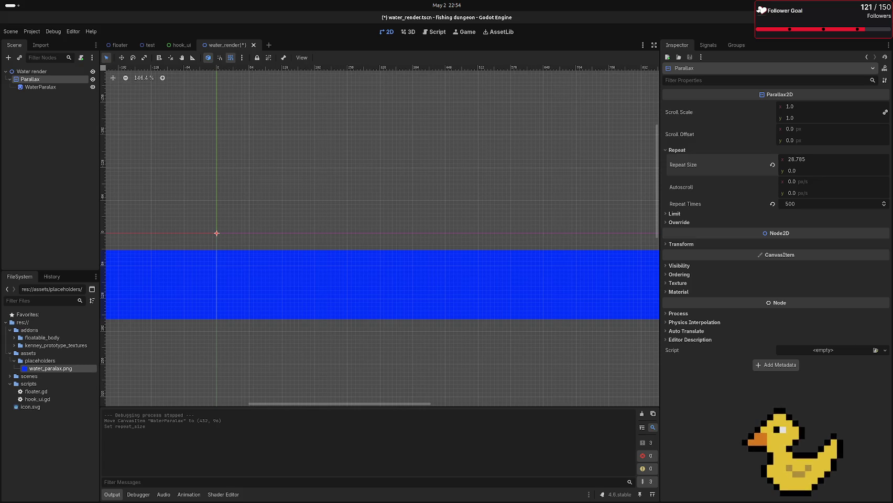
pyautogui.click(801, 163)
# Step: Reset the horizontal repeat size to 0 and move the water sprite to (184, 144)
pyautogui.scroll(-20, 462, 249)
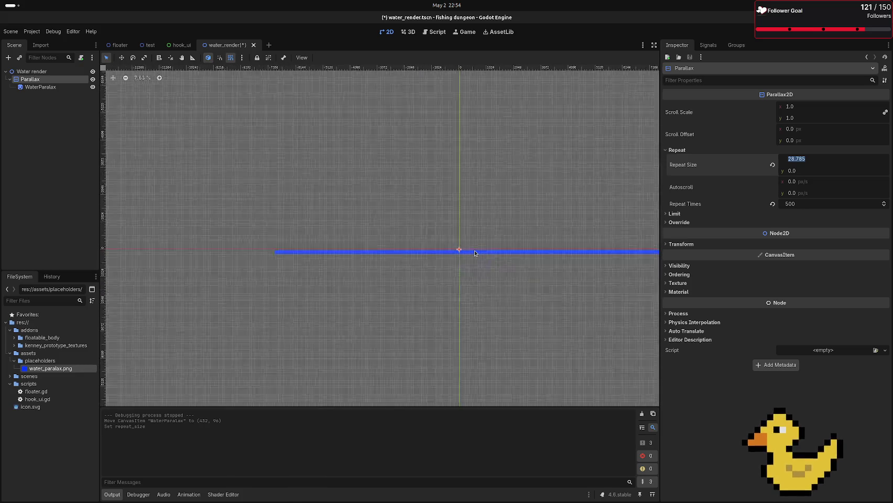
pyautogui.scroll(-2, 475, 254)
pyautogui.scroll(4, 493, 257)
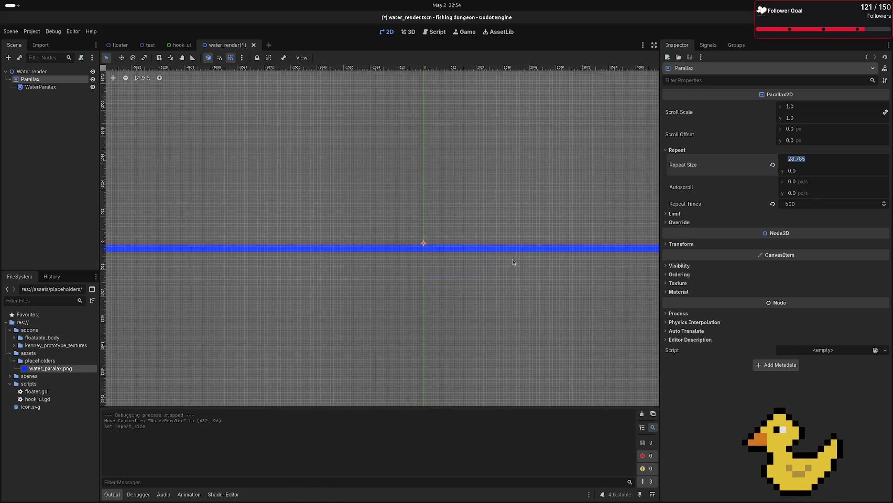
pyautogui.scroll(6, 513, 259)
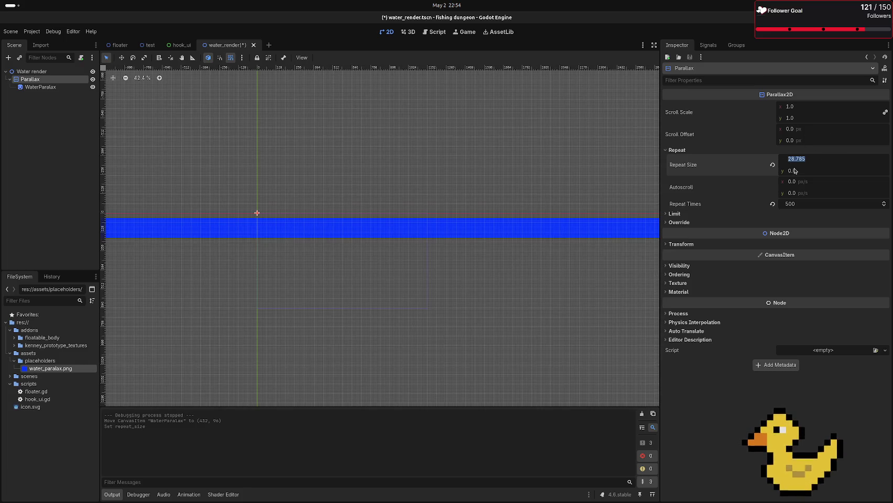
pyautogui.write('0')
pyautogui.press('Return')
pyautogui.press('1')
pyautogui.moveTo(412, 204); pyautogui.dragTo(280, 227)
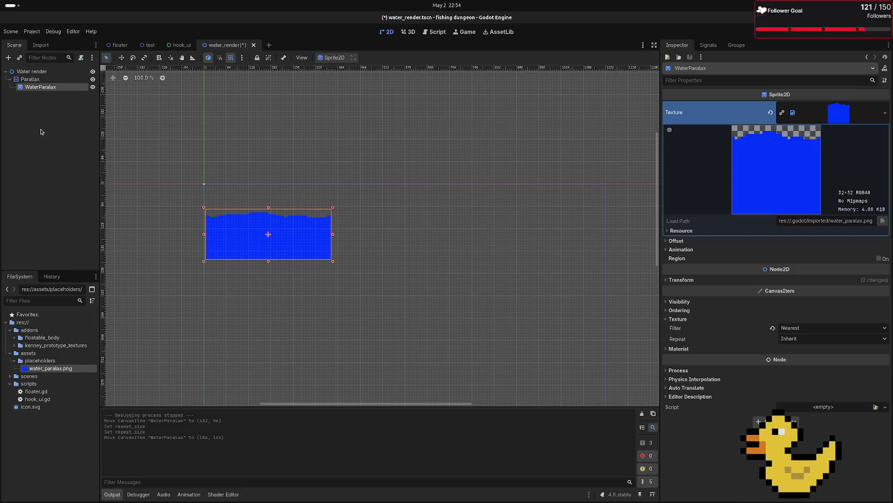
# Step: Reselect Parallax, check its Limit settings, and bring the horizontal repeat size to 1.0
pyautogui.click(22, 80)
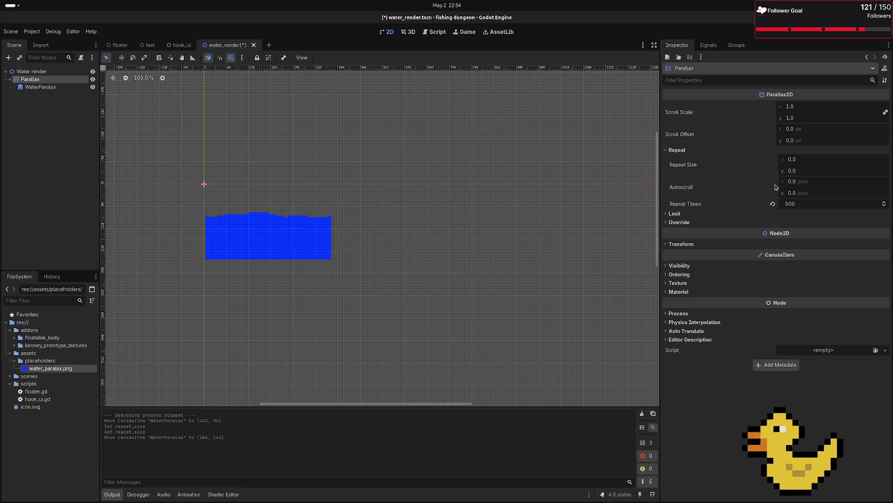
pyautogui.click(797, 159)
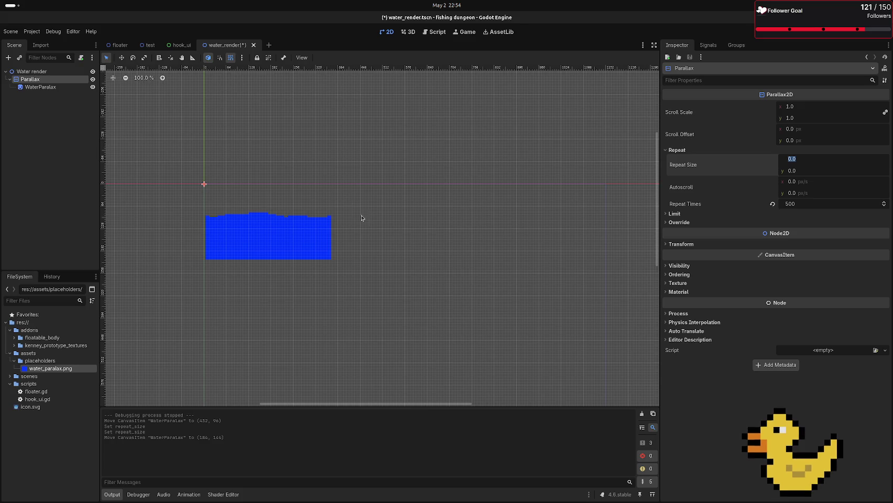
pyautogui.click(677, 214)
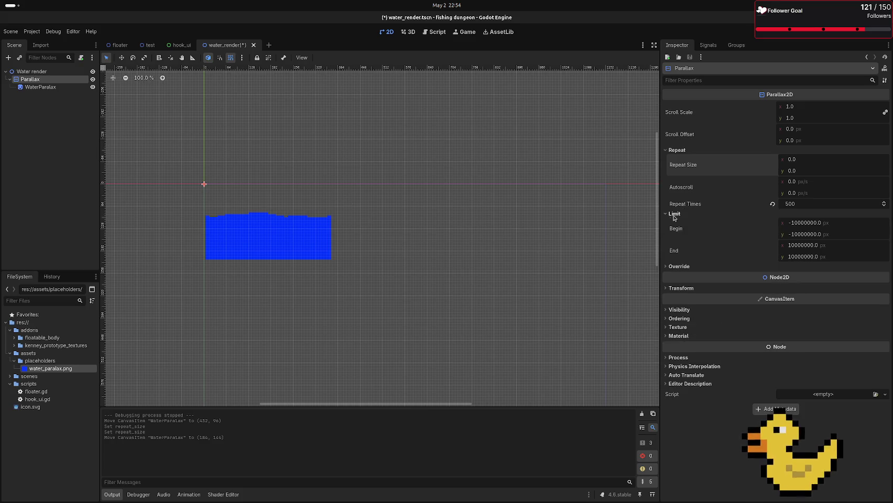
pyautogui.click(671, 224)
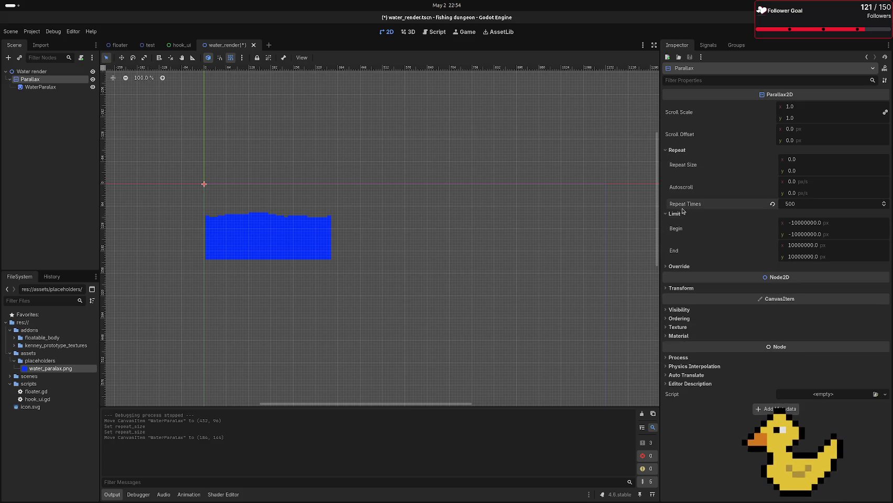
pyautogui.click(674, 214)
pyautogui.click(802, 159)
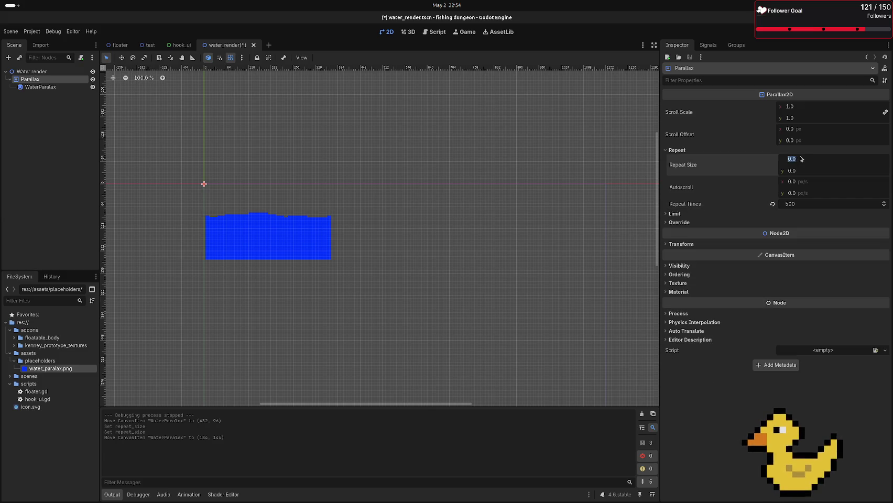
pyautogui.write('-1')
pyautogui.press('Return')
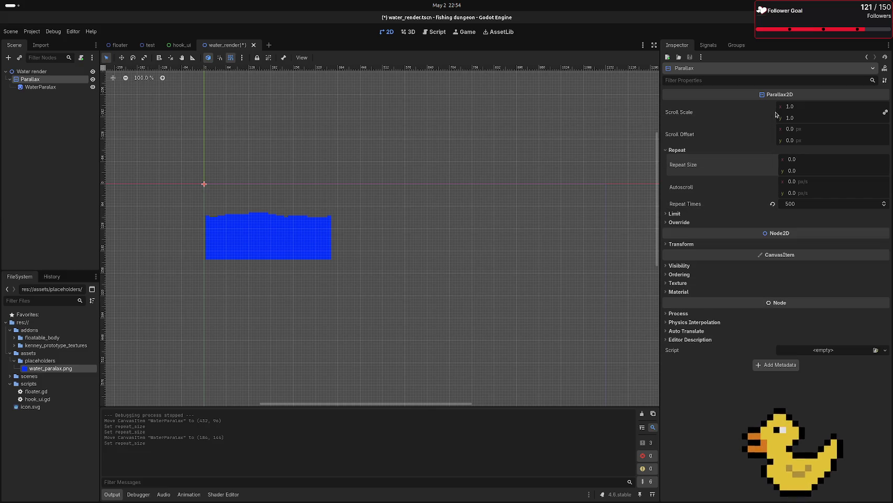
pyautogui.moveTo(818, 160); pyautogui.dragTo(821, 160)
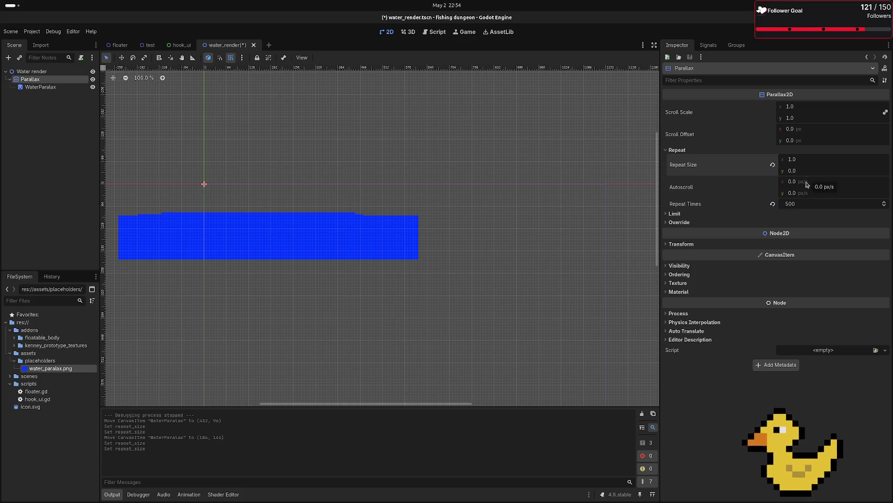
# Step: Raise the Parallax Repeat Times and widen the horizontal repeat size to 1.63
pyautogui.click(773, 204)
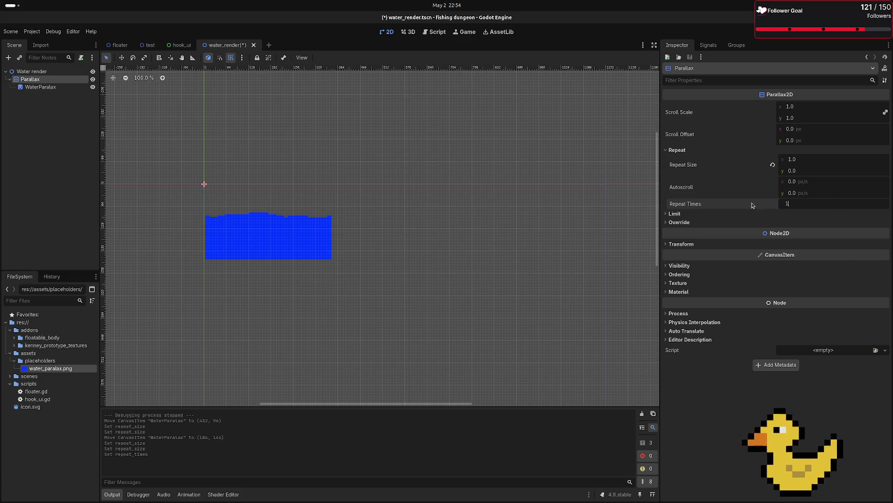
pyautogui.click(885, 203)
pyautogui.doubleClick(885, 202)
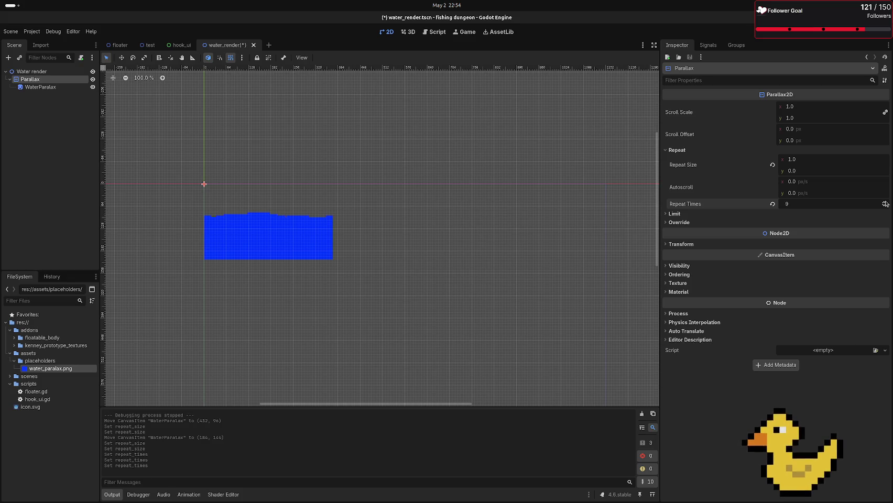
pyautogui.moveTo(808, 160)
pyautogui.mouseDown()
pyautogui.moveTo(875, 161)
pyautogui.moveTo(819, 164)
pyautogui.mouseUp()
pyautogui.click(802, 153)
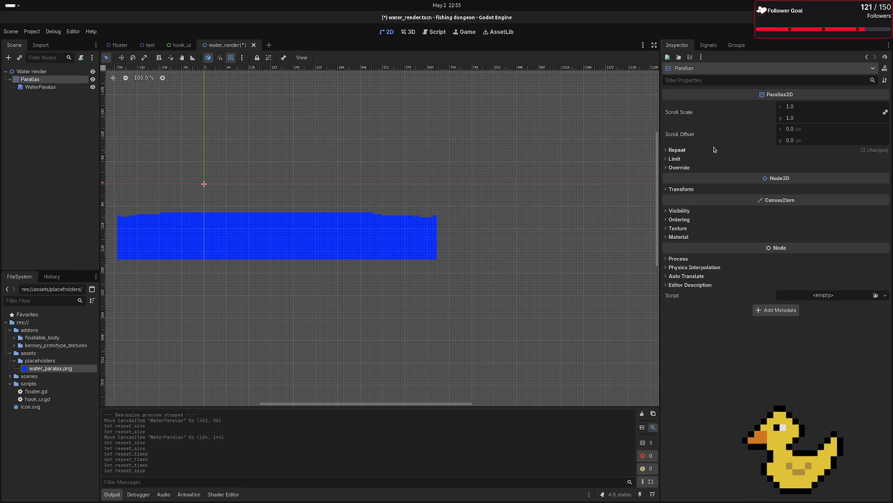
# Step: Set the Parallax node's Repeat Size x to 32
pyautogui.click(715, 151)
pyautogui.click(796, 158)
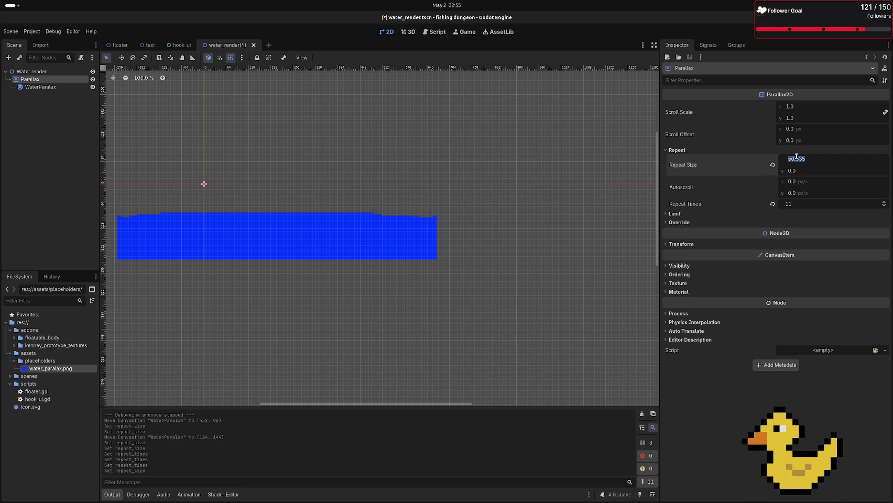
pyautogui.write('32')
pyautogui.press('Return')
pyautogui.scroll(-2, 199, 219)
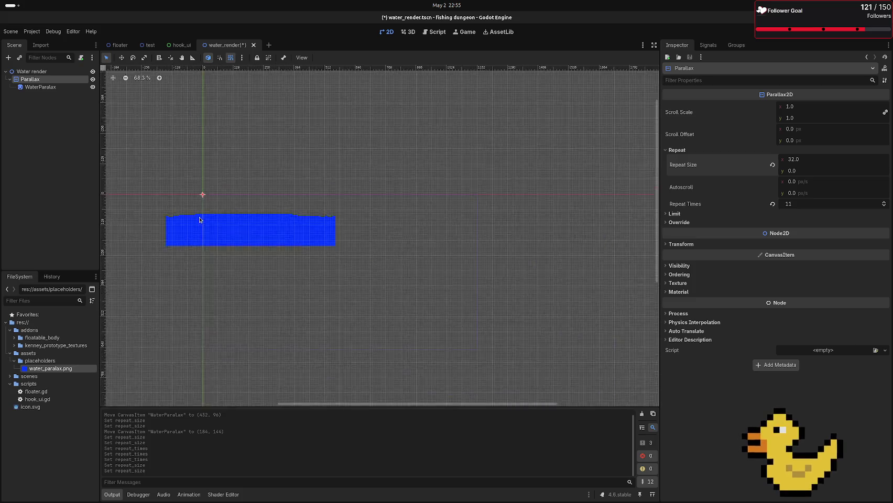
pyautogui.scroll(-2, 199, 219)
pyautogui.scroll(5, 210, 219)
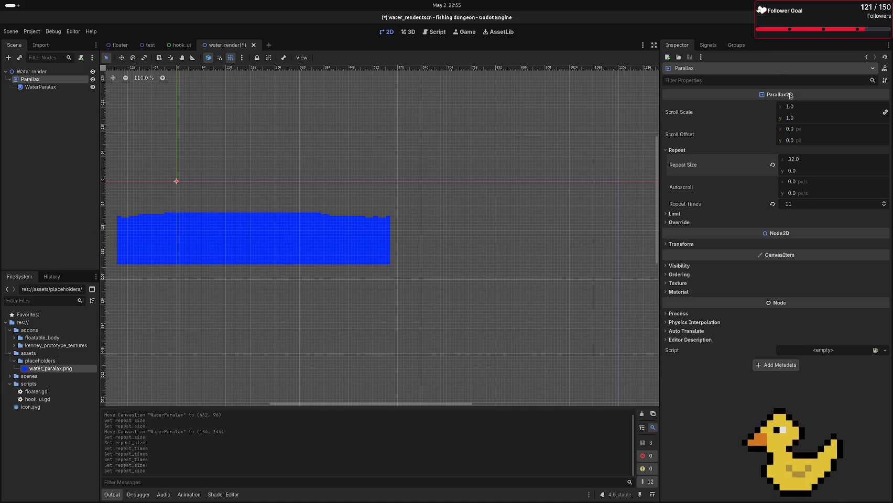
# Step: Set Autoscroll x to 32 px/s so the water drifts horizontally
pyautogui.click(813, 183)
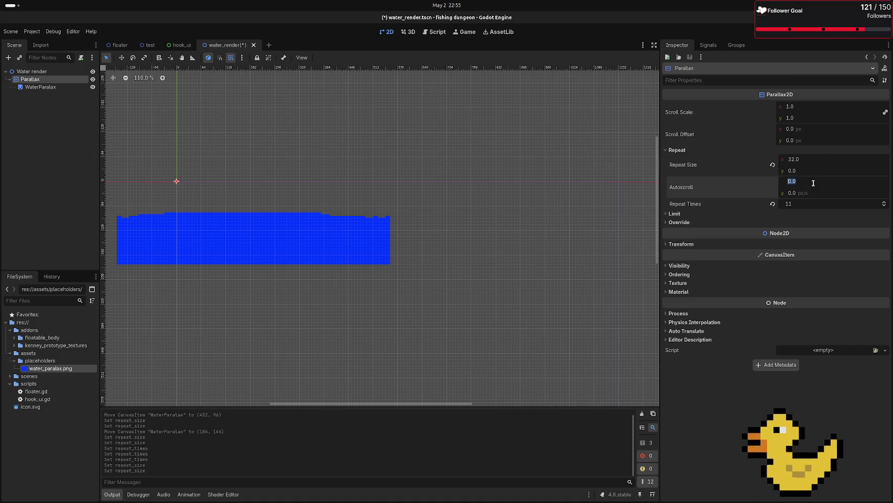
pyautogui.write('32')
pyautogui.press('Return')
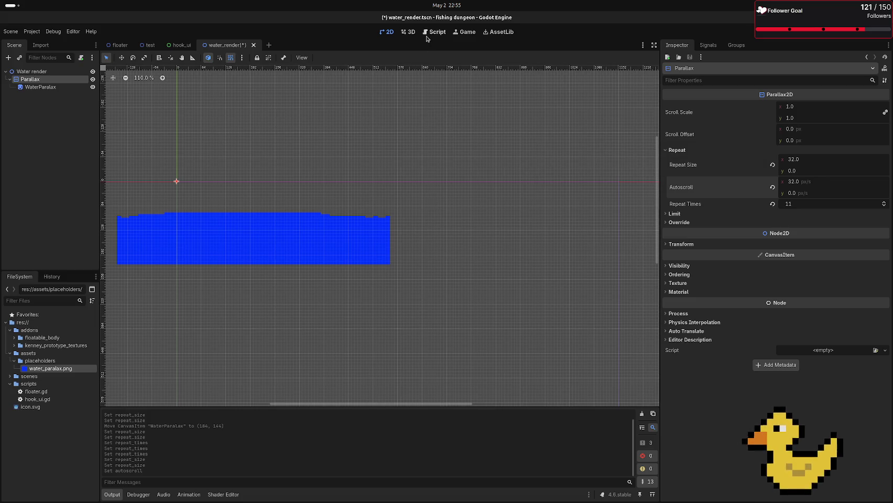
pyautogui.moveTo(1, 126)
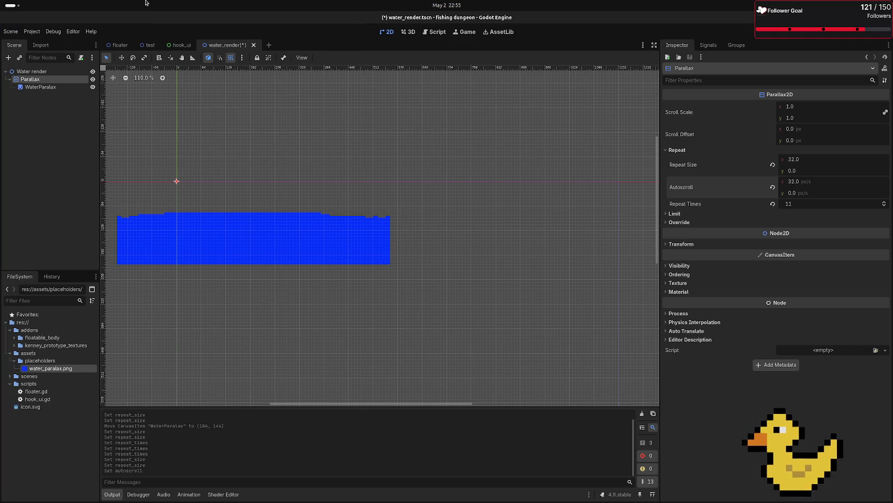
# Step: Reload the hook_ui scene without saving its changes and pan over its rectangles
pyautogui.click(181, 45)
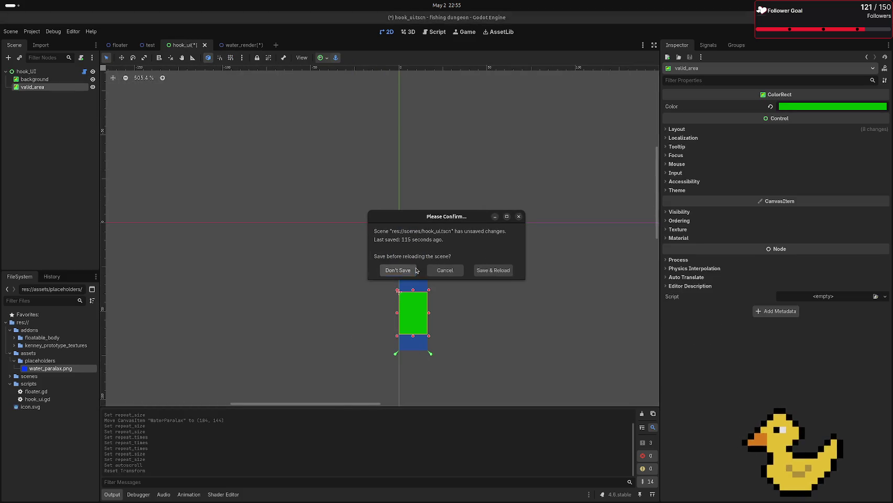
pyautogui.click(401, 270)
pyautogui.scroll(-4, 444, 299)
pyautogui.moveTo(434, 295); pyautogui.dragTo(410, 220)
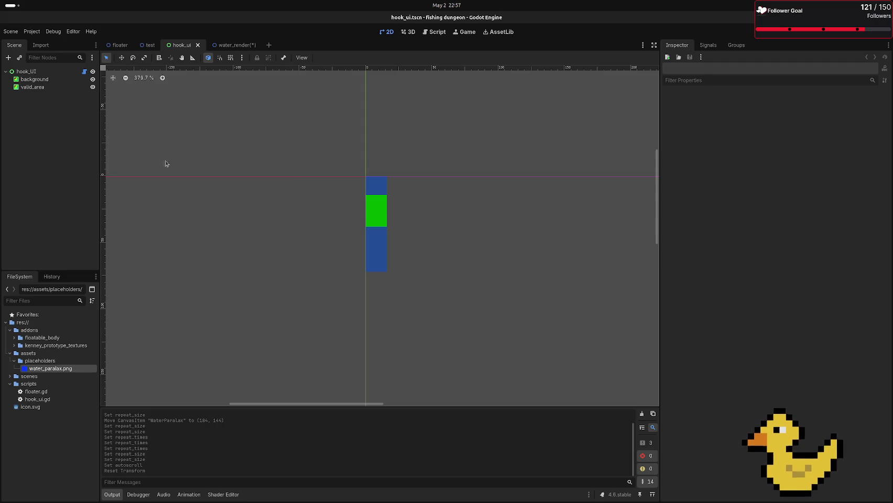
# Step: Bring Firefox forward to show the GitHub repositories list
pyautogui.moveTo(5, 135)
pyautogui.click(11, 113)
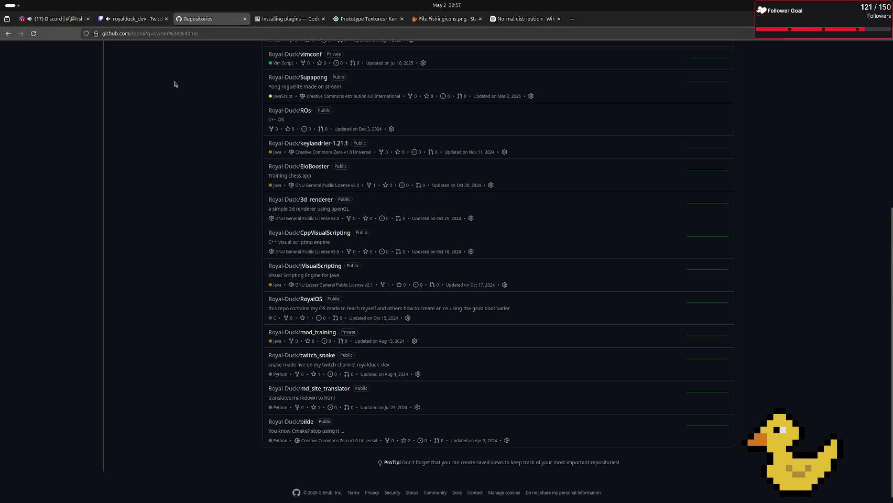
pyautogui.moveTo(57, 18)
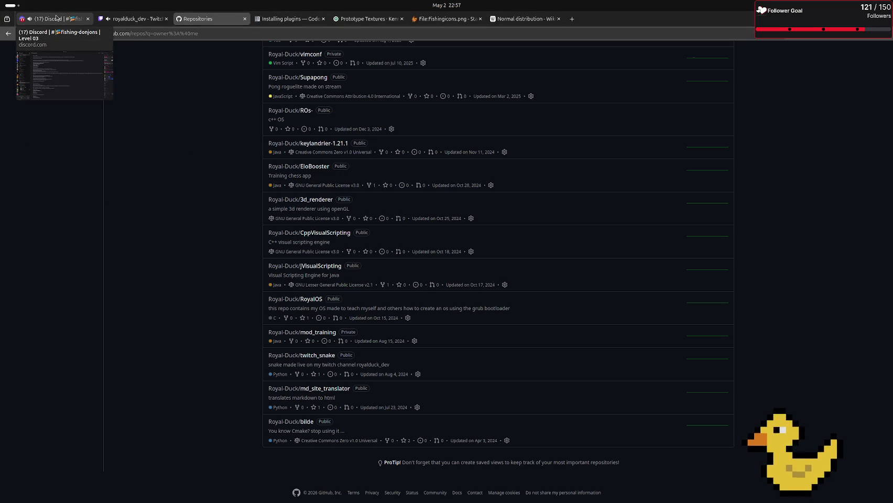